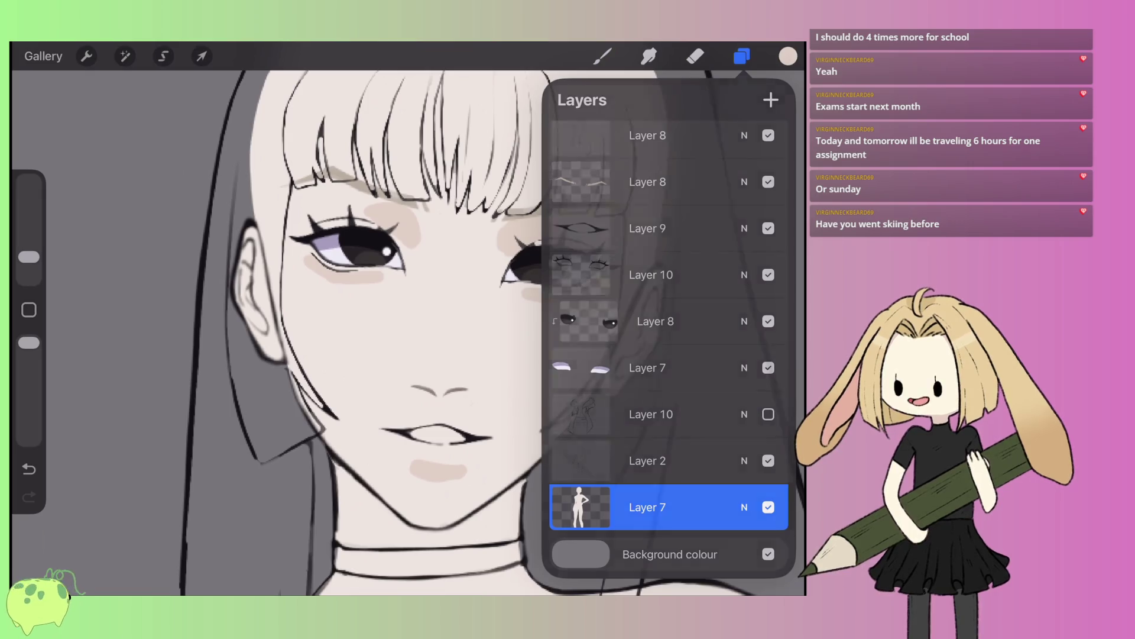
- Trace a darker outline along the edge of the ear
{"action": "left_click", "coordinate": [602, 57]}
{"action": "scroll", "coordinate": [408, 319], "scroll_direction": "up", "scroll_amount": 5}
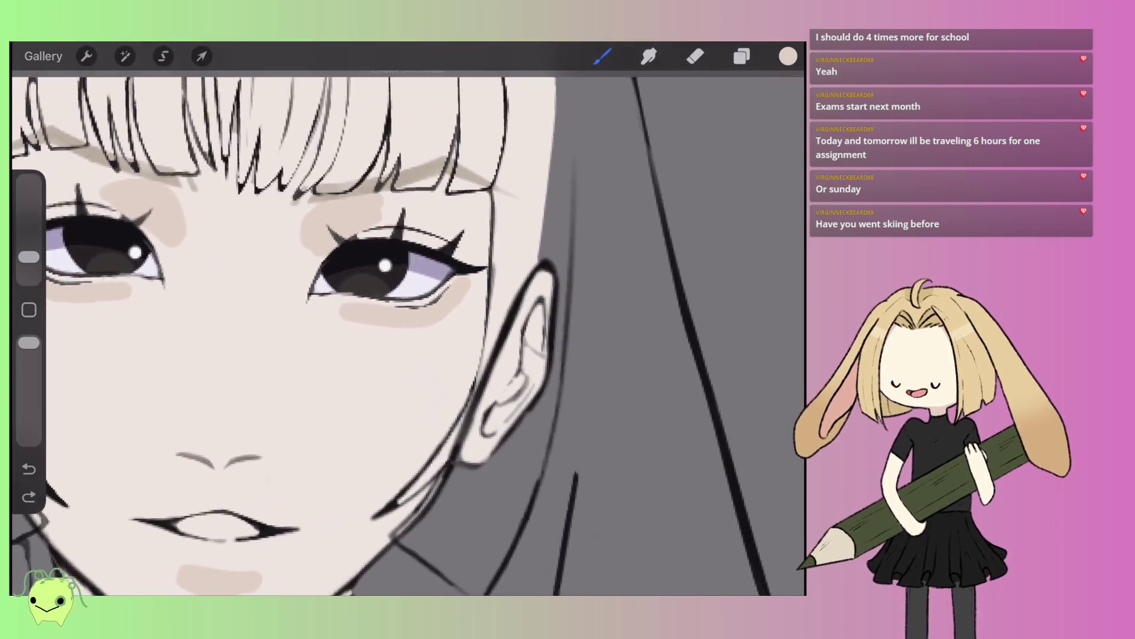
{"action": "mouse_move", "coordinate": [500, 420]}
{"action": "left_mouse_down"}
{"action": "mouse_move", "coordinate": [535, 313]}
{"action": "mouse_move", "coordinate": [538, 372]}
{"action": "left_mouse_up"}
{"action": "scroll", "coordinate": [408, 319], "scroll_direction": "down", "scroll_amount": 5}
{"action": "scroll", "coordinate": [408, 319], "scroll_direction": "up", "scroll_amount": 5}
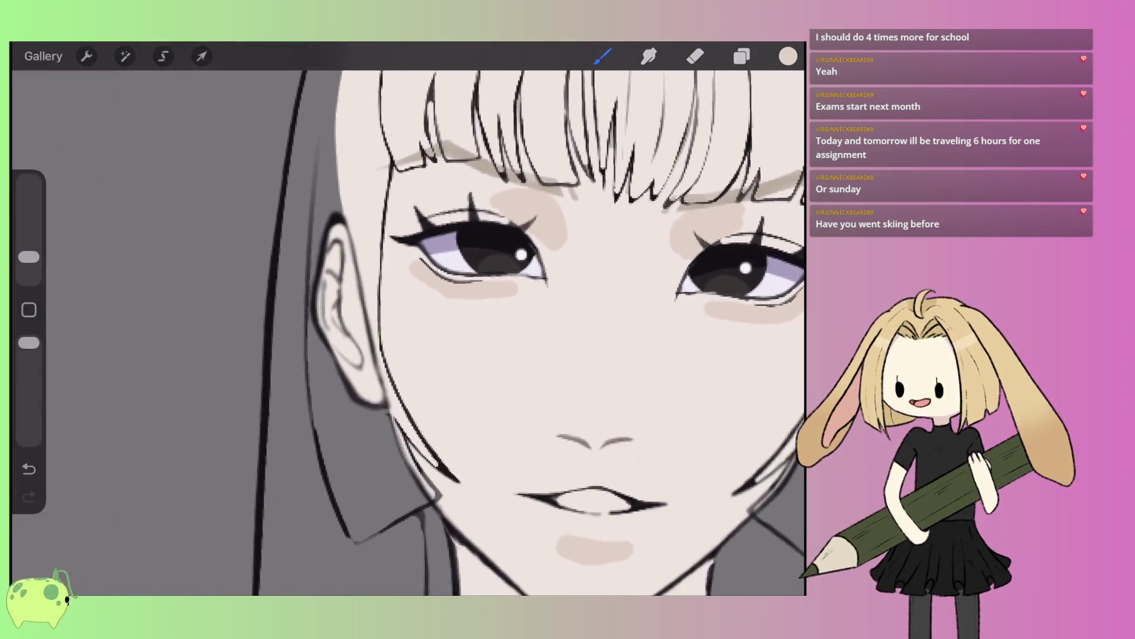
- Shade the inner ear with a light skin tone, filling the remaining gap
{"action": "left_click_drag", "start_coordinate": [331, 277], "coordinate": [347, 346]}
{"action": "left_click_drag", "start_coordinate": [336, 248], "coordinate": [329, 283]}
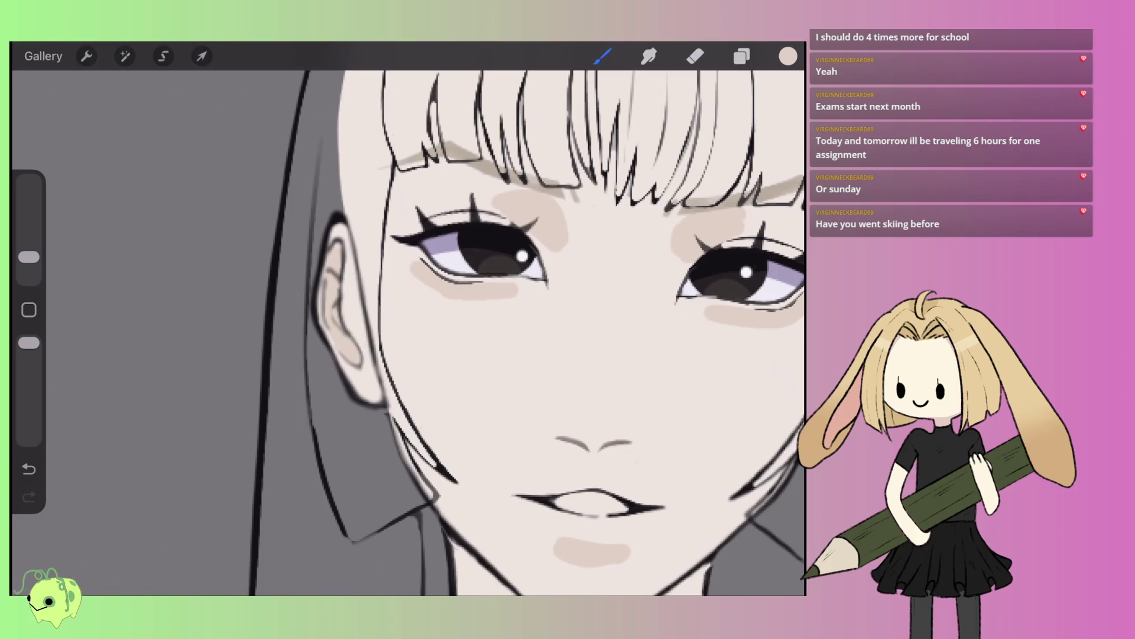
{"action": "scroll", "coordinate": [408, 320], "scroll_direction": "down", "scroll_amount": 5}
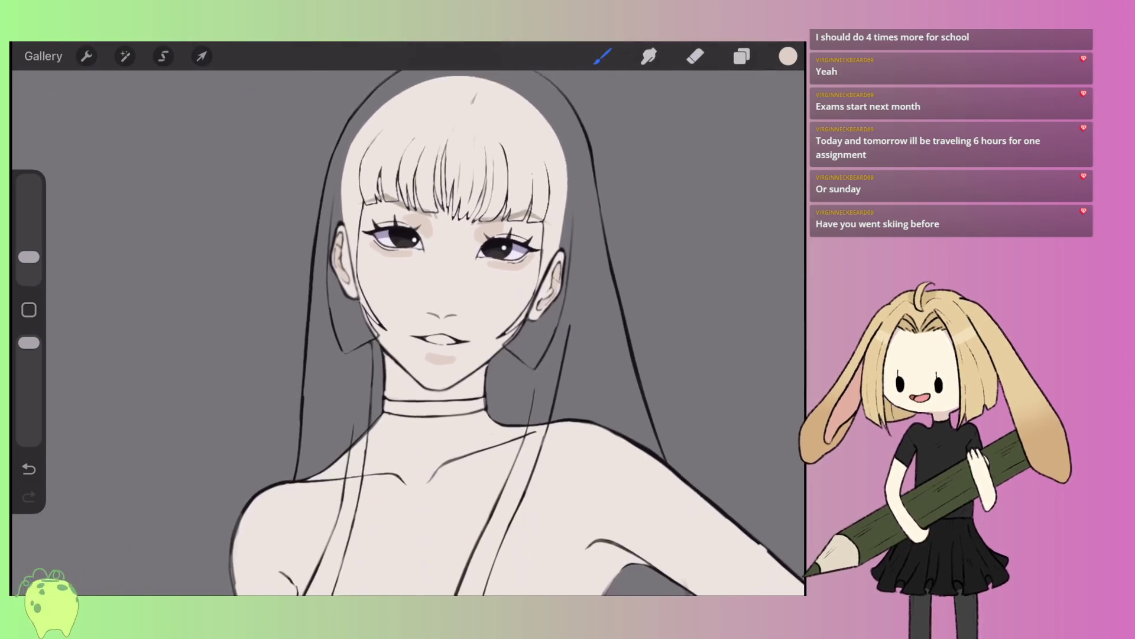
{"action": "scroll", "coordinate": [408, 319], "scroll_direction": "up", "scroll_amount": 2}
{"action": "scroll", "coordinate": [408, 320], "scroll_direction": "up", "scroll_amount": 5}
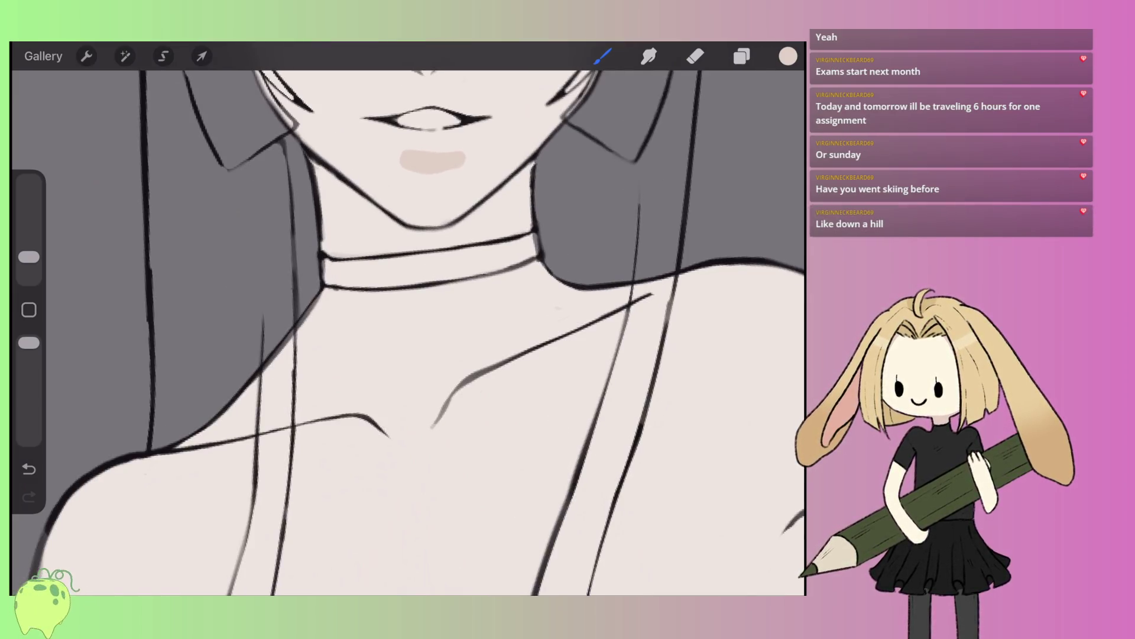
{"action": "scroll", "coordinate": [408, 319], "scroll_direction": "down", "scroll_amount": 5}
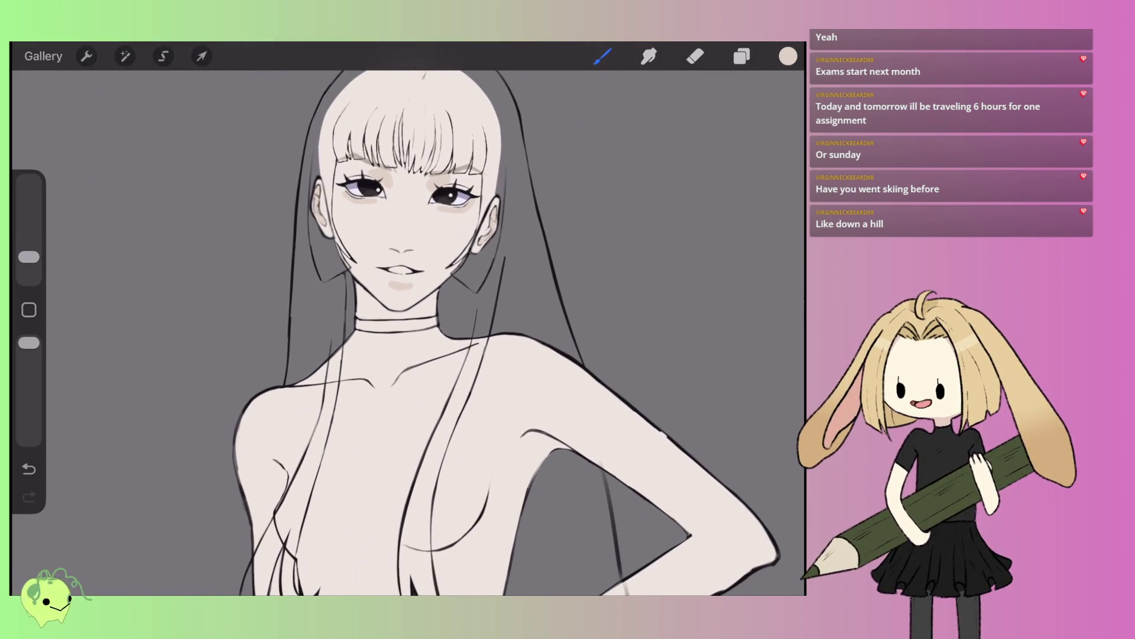
{"action": "scroll", "coordinate": [408, 320], "scroll_direction": "up", "scroll_amount": 2}
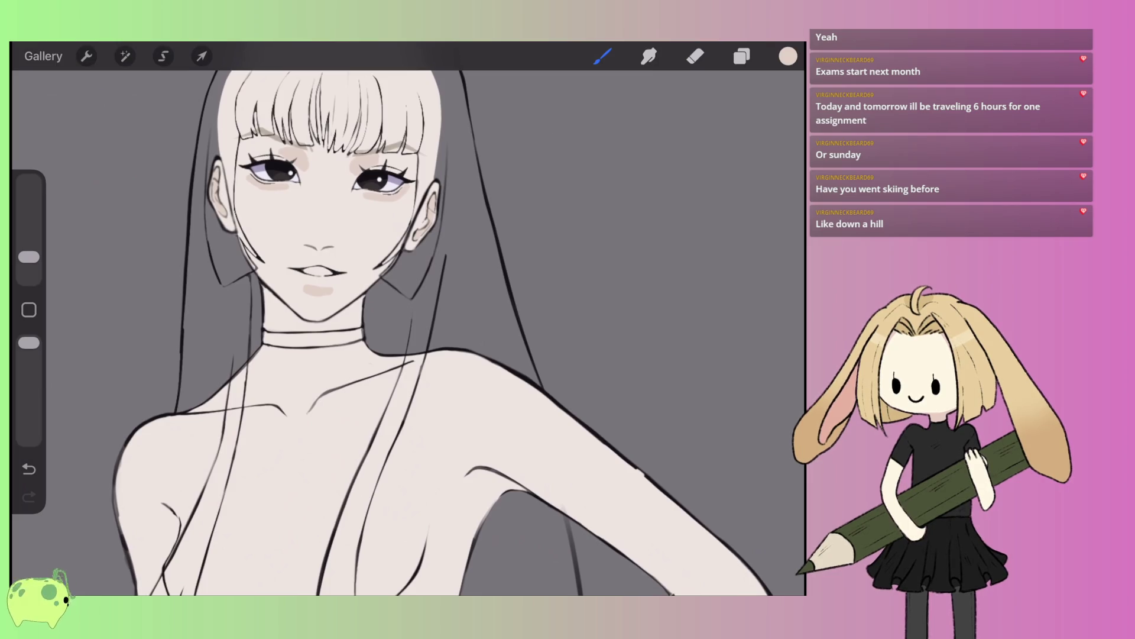
{"action": "scroll", "coordinate": [408, 319], "scroll_direction": "down", "scroll_amount": 3}
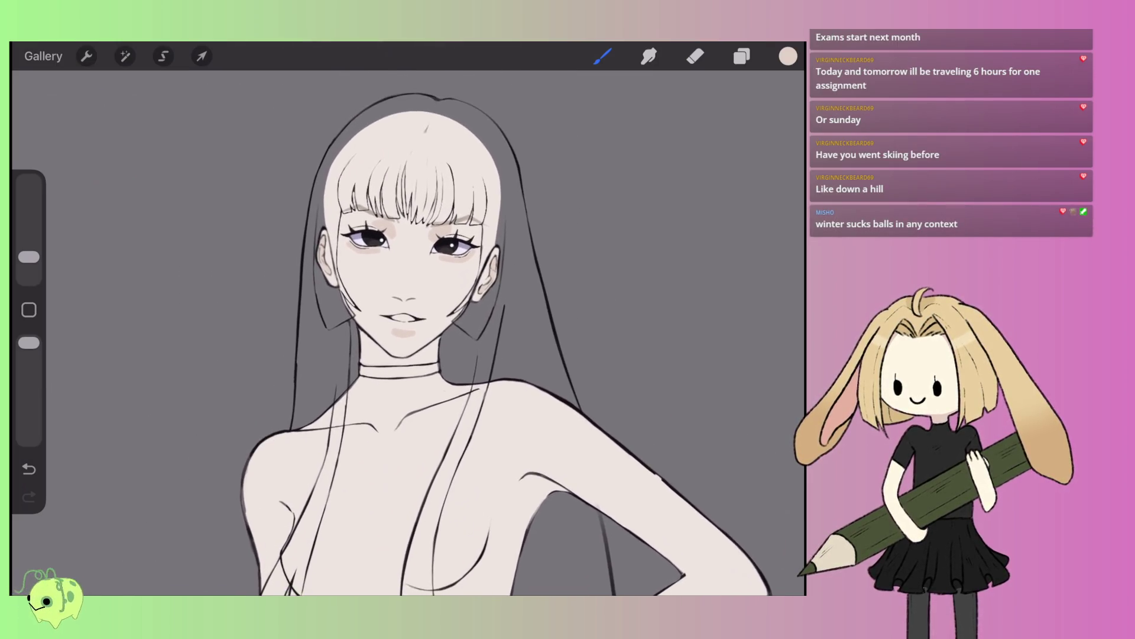
{"action": "scroll", "coordinate": [408, 319], "scroll_direction": "up", "scroll_amount": 3}
- Switch to the Smudge tool at about 2% size
{"action": "key", "text": "s"}
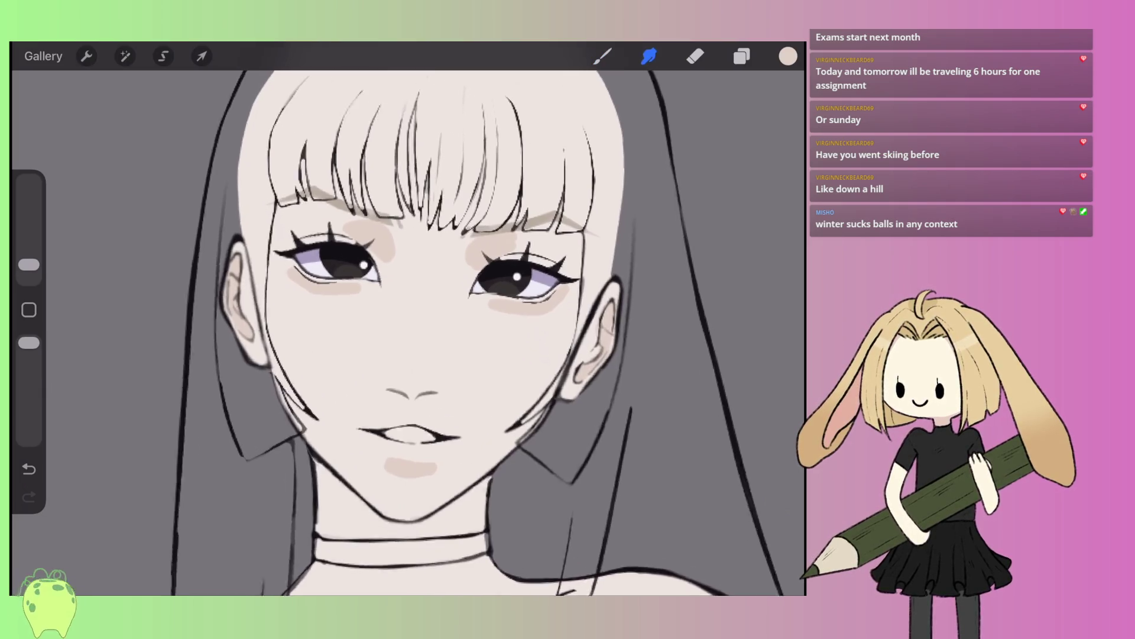
{"action": "scroll", "coordinate": [408, 319], "scroll_direction": "up", "scroll_amount": 3}
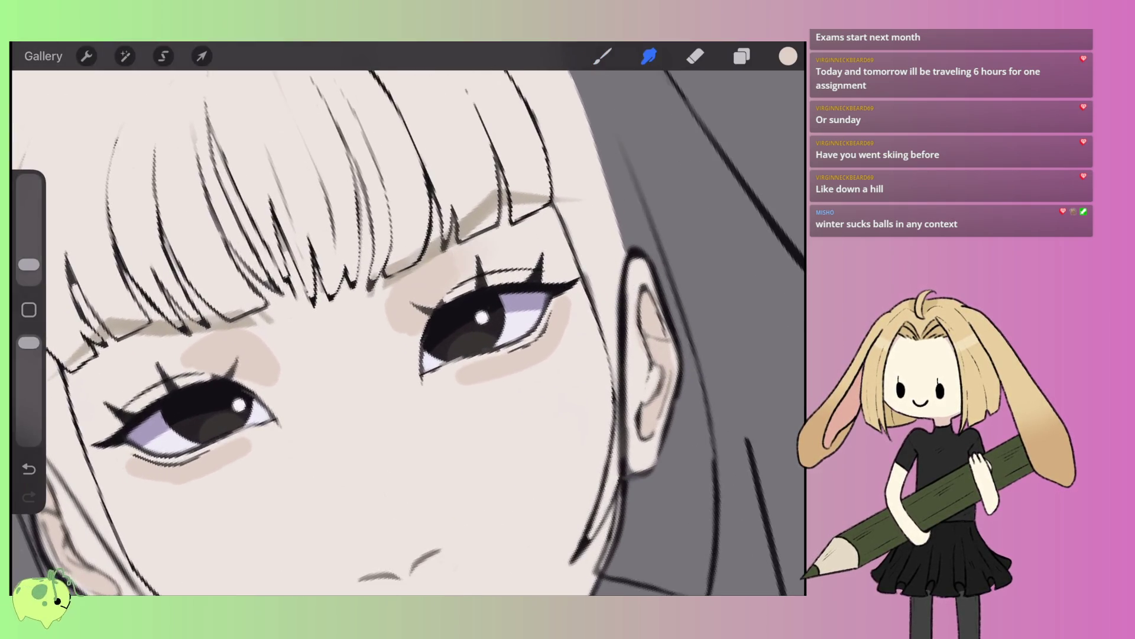
{"action": "left_click_drag", "start_coordinate": [29, 265], "coordinate": [28, 268]}
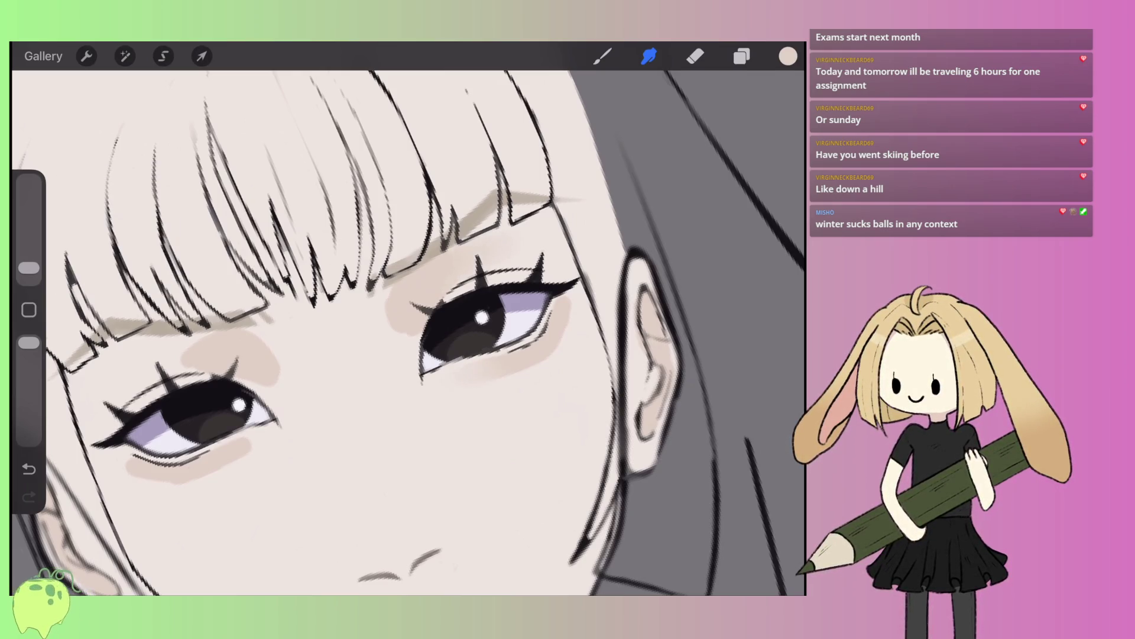
{"action": "scroll", "coordinate": [408, 319], "scroll_direction": "down", "scroll_amount": 3}
{"action": "scroll", "coordinate": [408, 320], "scroll_direction": "up", "scroll_amount": 3}
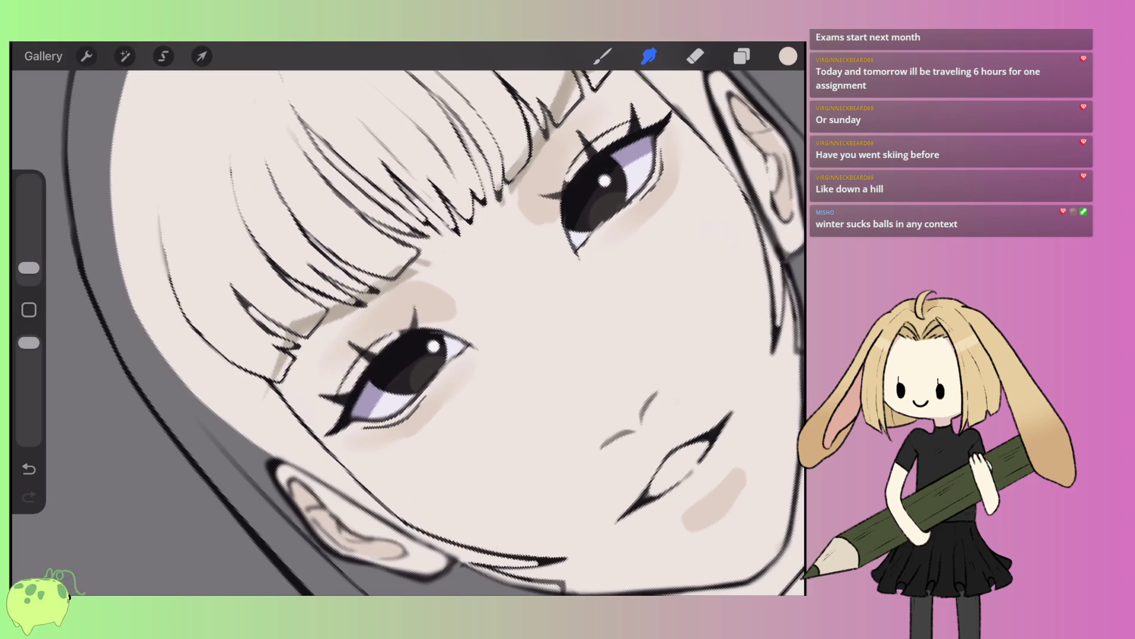
{"action": "scroll", "coordinate": [408, 319], "scroll_direction": "down", "scroll_amount": 3}
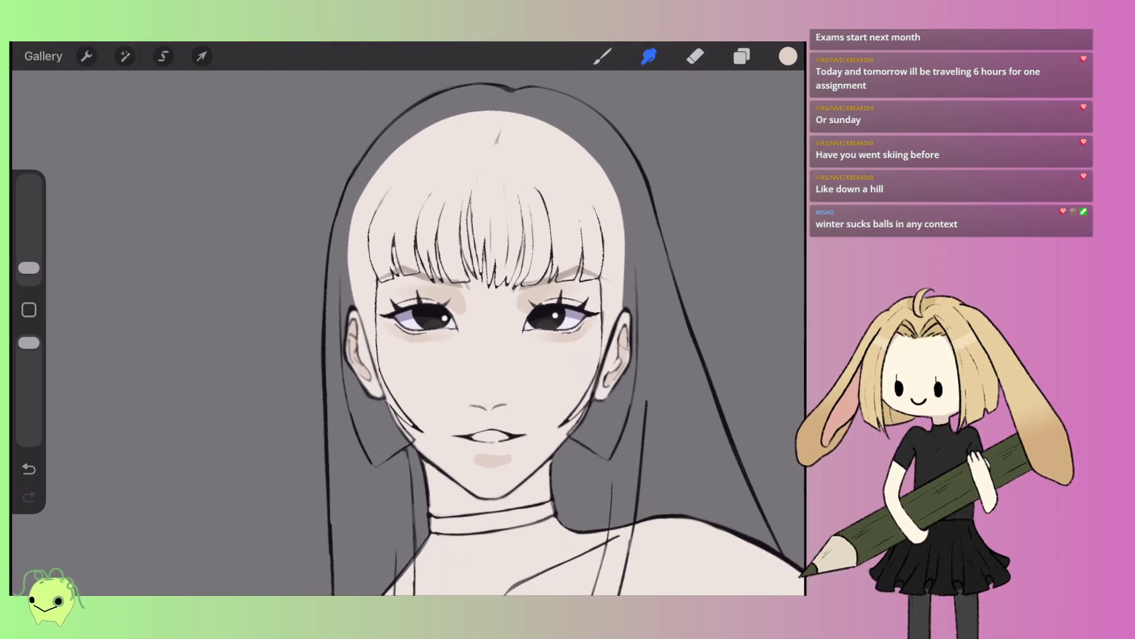
{"action": "scroll", "coordinate": [408, 319], "scroll_direction": "up", "scroll_amount": 3}
- Blend the lower-lip shadow's right end and the eyeshadow beside the left eye's corner
{"action": "left_click_drag", "start_coordinate": [524, 455], "coordinate": [503, 454]}
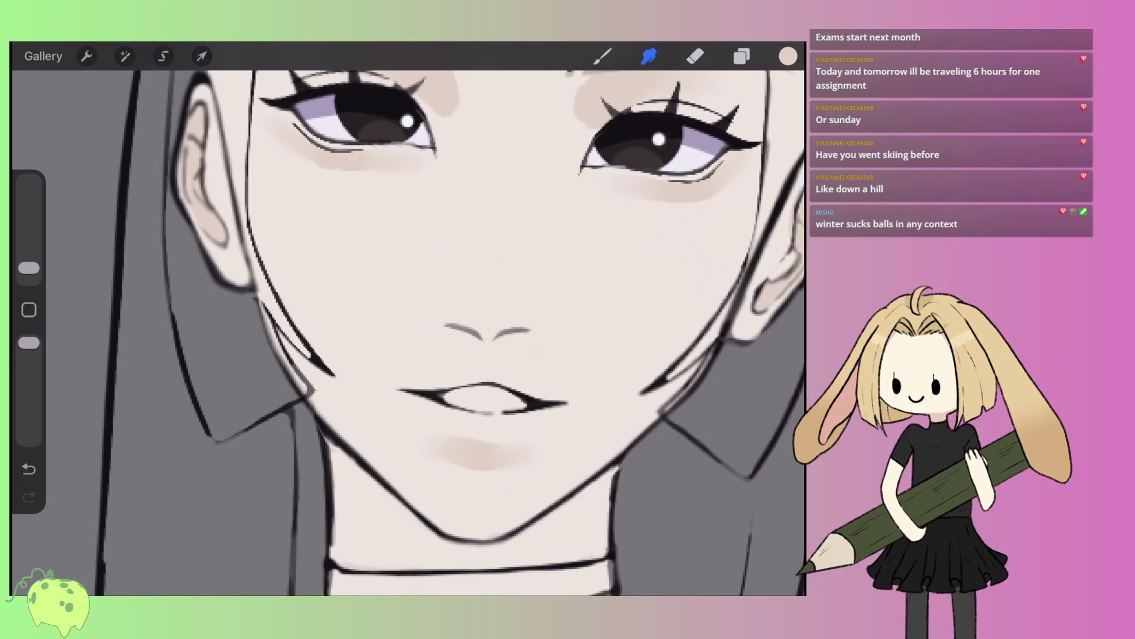
{"action": "scroll", "coordinate": [408, 320], "scroll_direction": "down", "scroll_amount": 3}
{"action": "scroll", "coordinate": [408, 319], "scroll_direction": "up", "scroll_amount": 5}
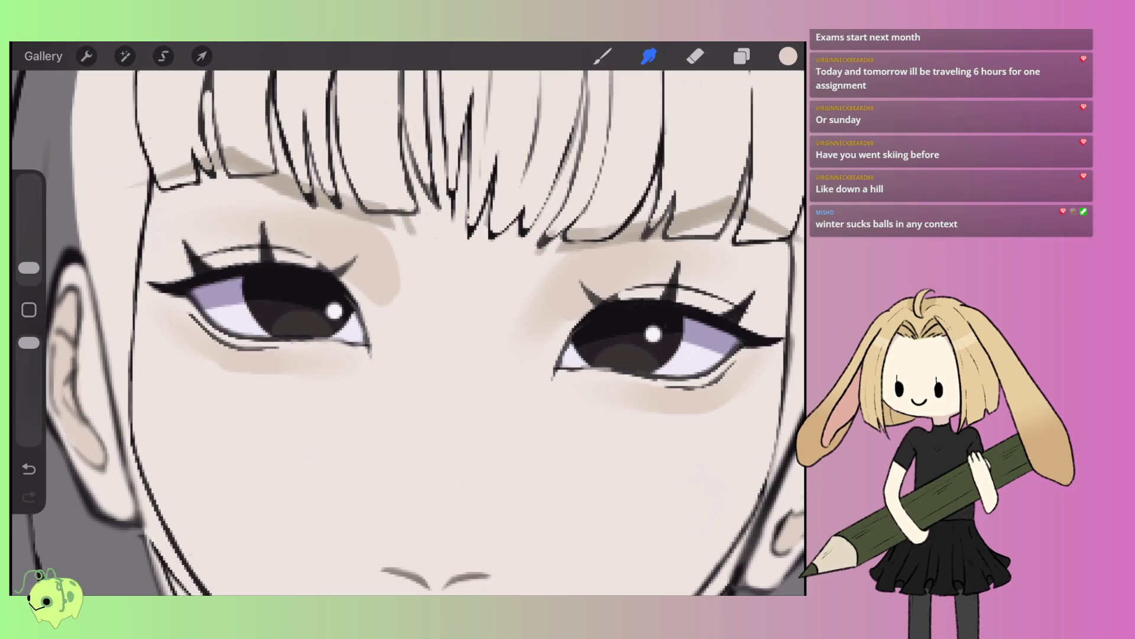
{"action": "left_click_drag", "start_coordinate": [402, 287], "coordinate": [368, 317]}
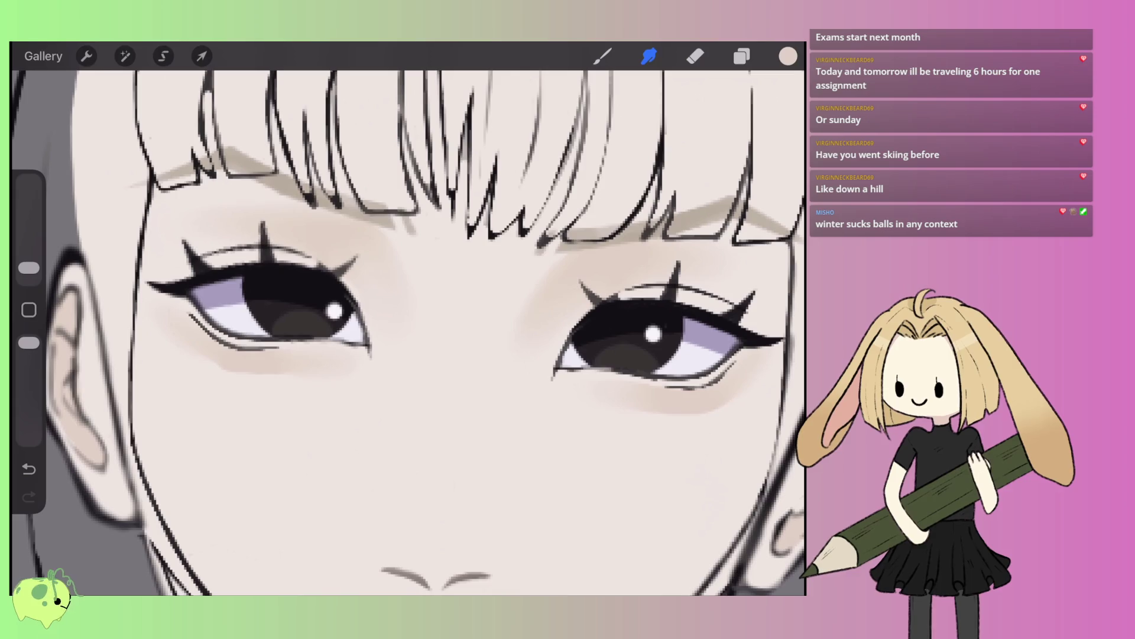
{"action": "scroll", "coordinate": [408, 331], "scroll_direction": "down", "scroll_amount": 5}
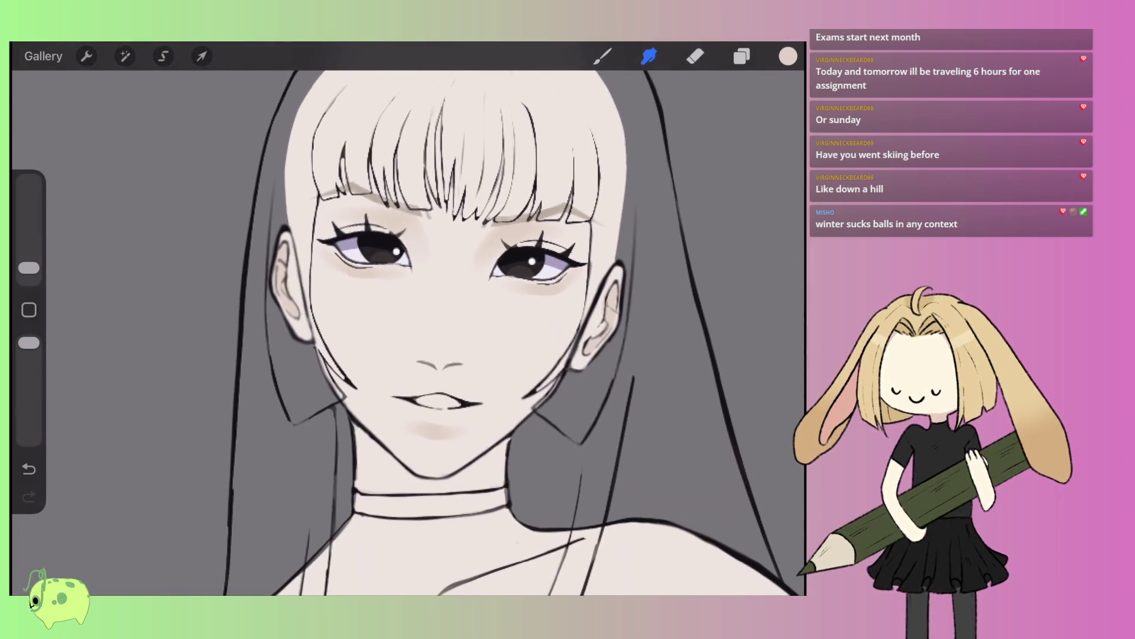
{"action": "scroll", "coordinate": [408, 331], "scroll_direction": "down", "scroll_amount": 3}
{"action": "scroll", "coordinate": [408, 331], "scroll_direction": "up", "scroll_amount": 4}
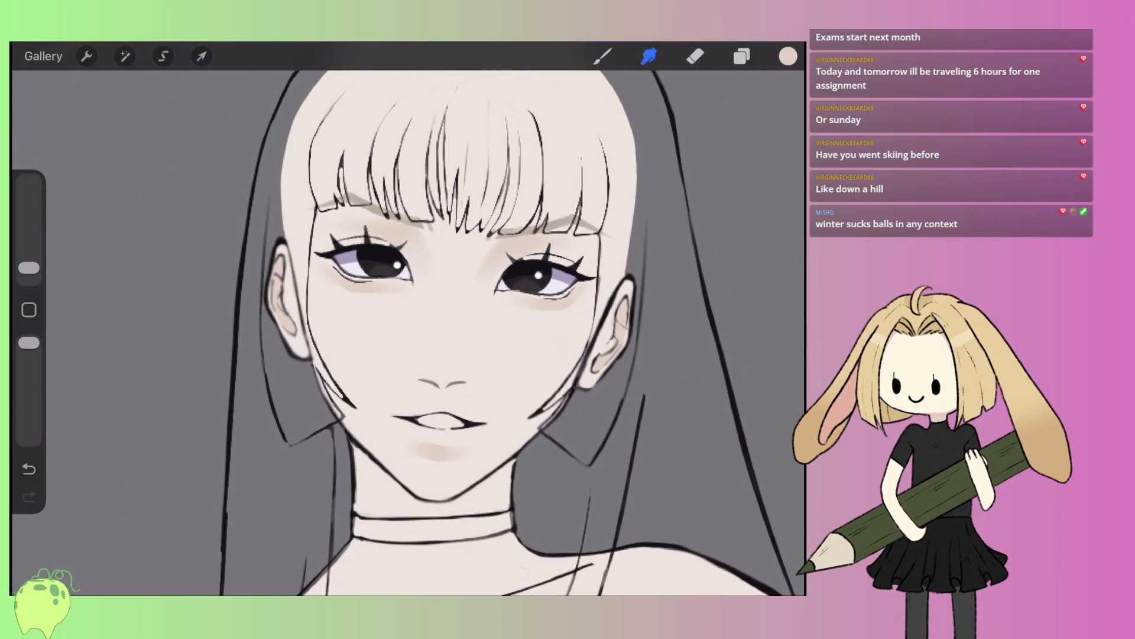
{"action": "left_click", "coordinate": [602, 56]}
{"action": "left_click", "coordinate": [741, 56]}
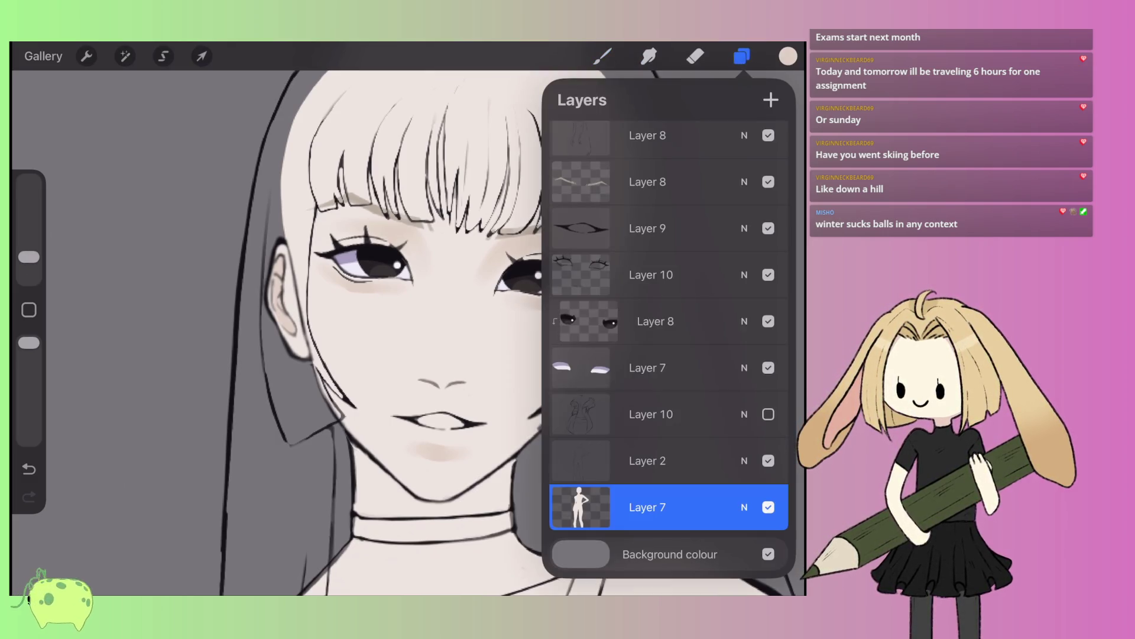
- Hide the hair layer and paint beige shading on the left cheek and right side of the face
{"action": "left_click", "coordinate": [603, 56]}
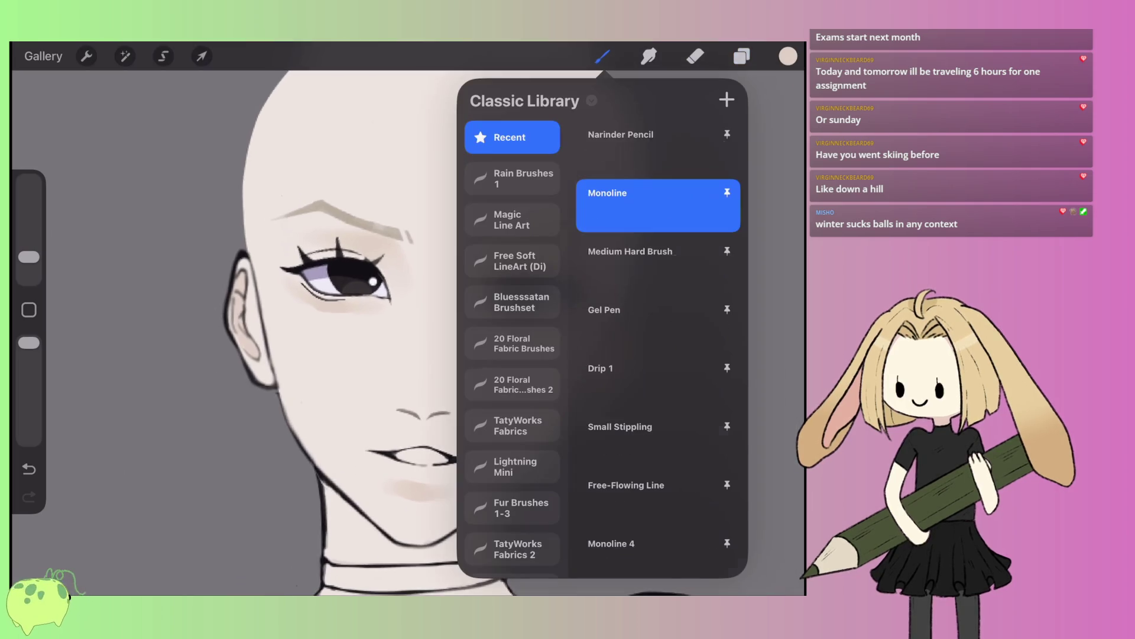
{"action": "left_click", "coordinate": [603, 56]}
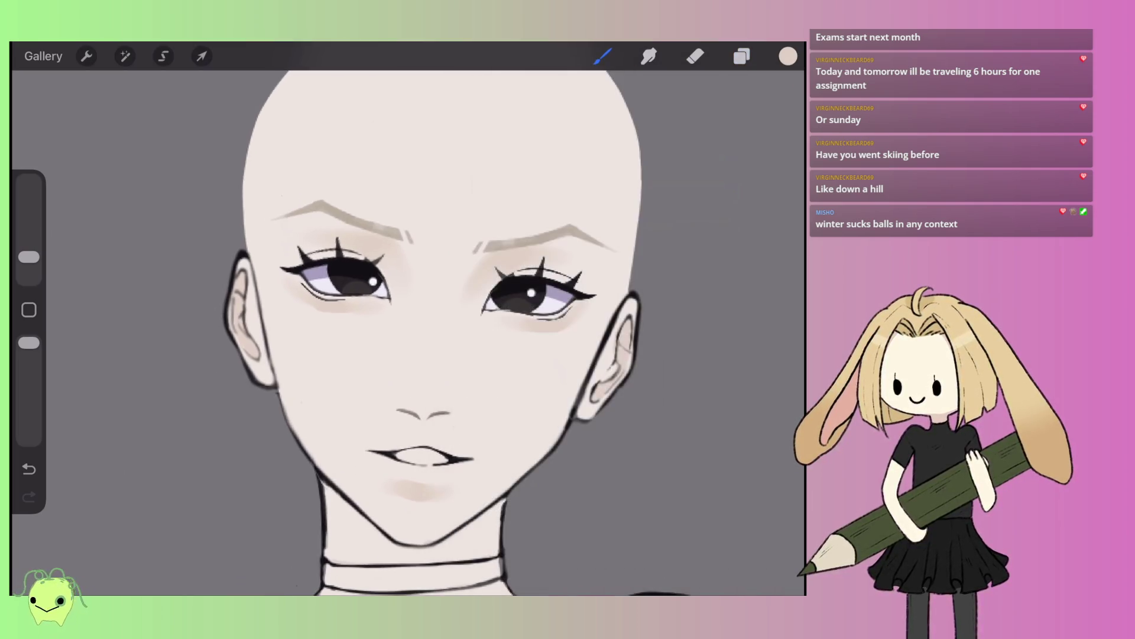
{"action": "mouse_move", "coordinate": [254, 248]}
{"action": "left_mouse_down"}
{"action": "mouse_move", "coordinate": [287, 387]}
{"action": "mouse_move", "coordinate": [313, 378]}
{"action": "mouse_move", "coordinate": [331, 390]}
{"action": "left_mouse_up"}
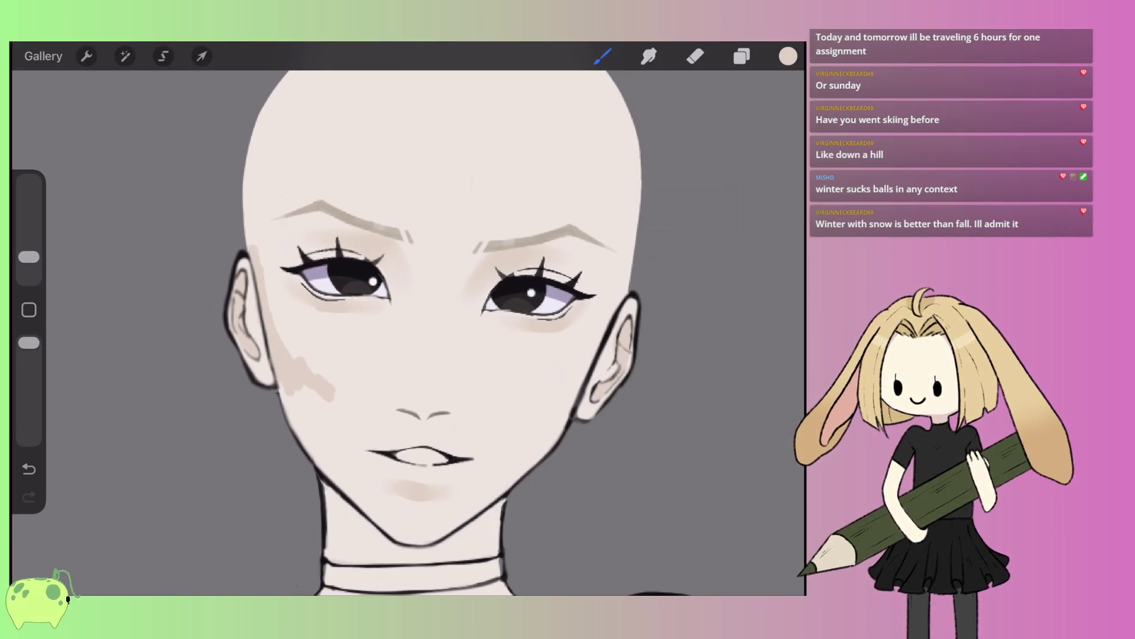
{"action": "left_click_drag", "start_coordinate": [633, 216], "coordinate": [609, 331]}
{"action": "mouse_move", "coordinate": [618, 266]}
{"action": "left_mouse_down"}
{"action": "mouse_move", "coordinate": [586, 373]}
{"action": "mouse_move", "coordinate": [532, 408]}
{"action": "mouse_move", "coordinate": [565, 385]}
{"action": "mouse_move", "coordinate": [568, 403]}
{"action": "left_mouse_up"}
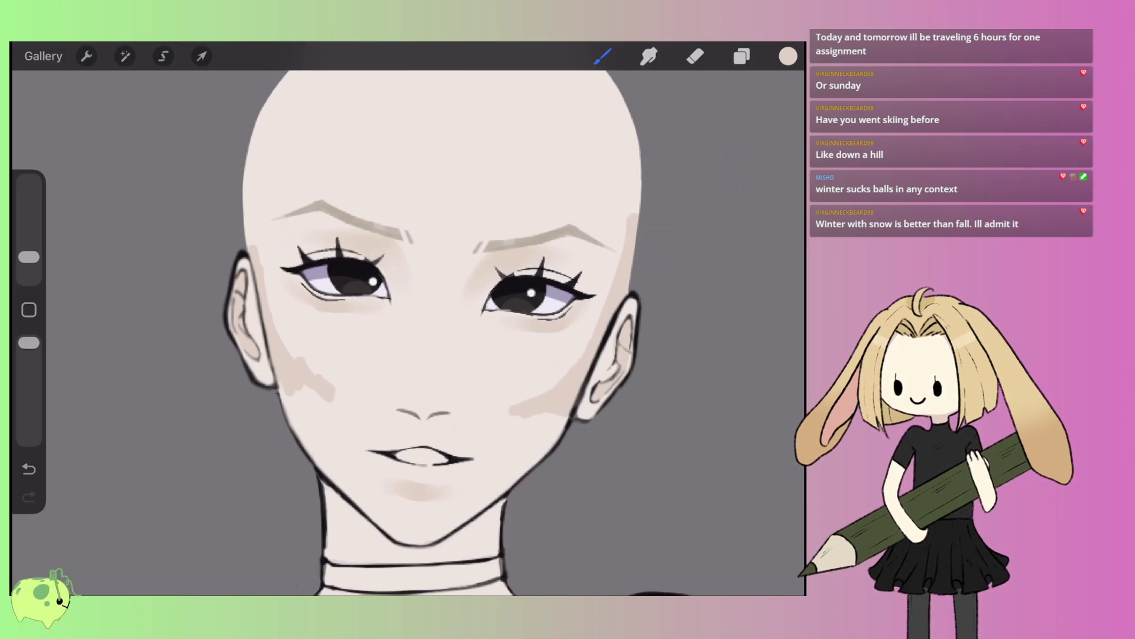
- Blend the cheek shading with a larger Smudge brush
{"action": "left_click", "coordinate": [648, 56]}
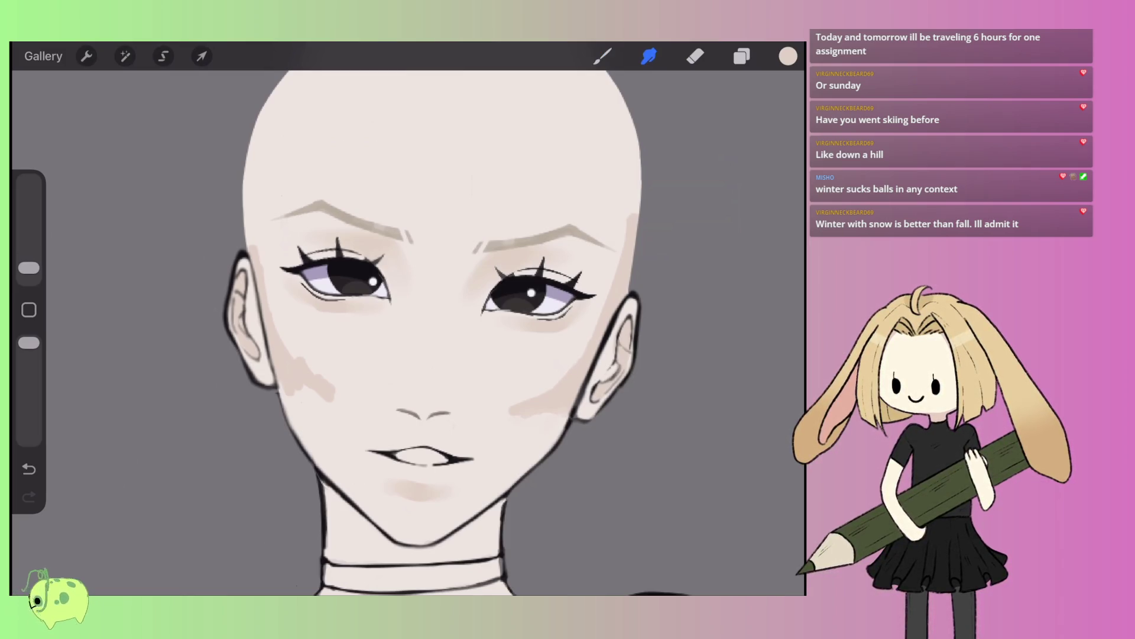
{"action": "left_click_drag", "start_coordinate": [28, 268], "coordinate": [29, 264]}
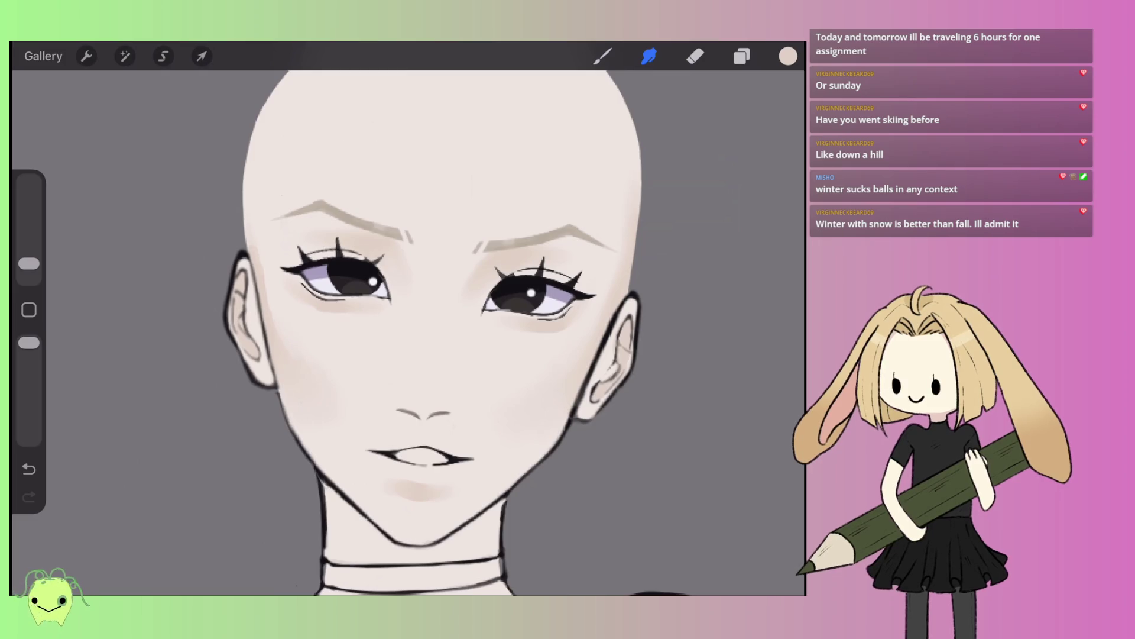
{"action": "scroll", "coordinate": [408, 319], "scroll_direction": "down", "scroll_amount": 3}
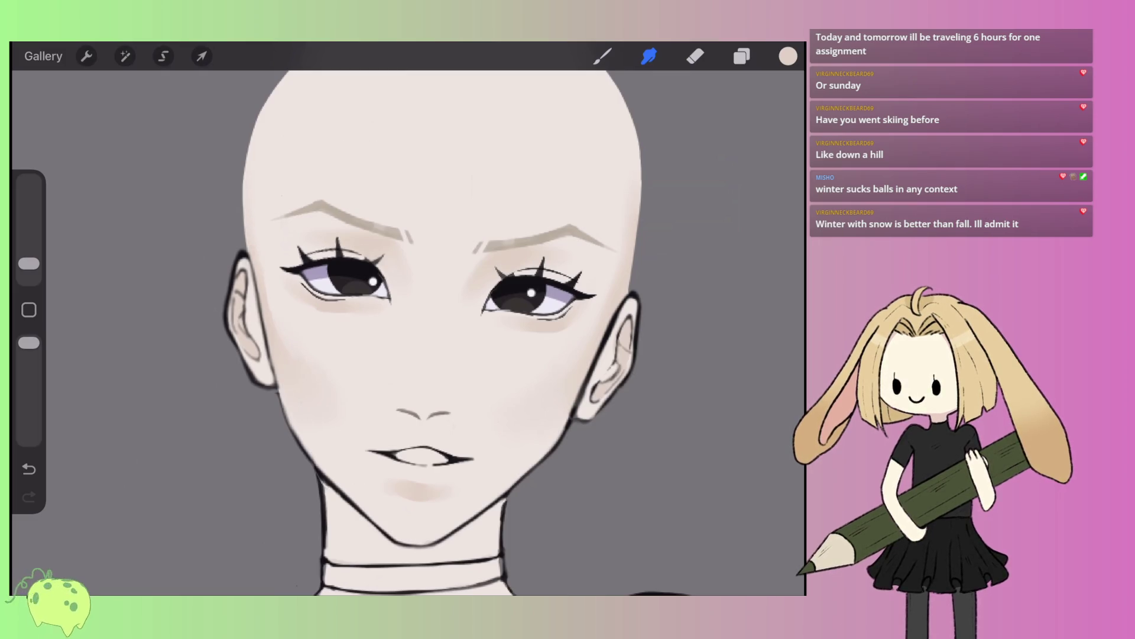
{"action": "scroll", "coordinate": [414, 319], "scroll_direction": "up", "scroll_amount": 2}
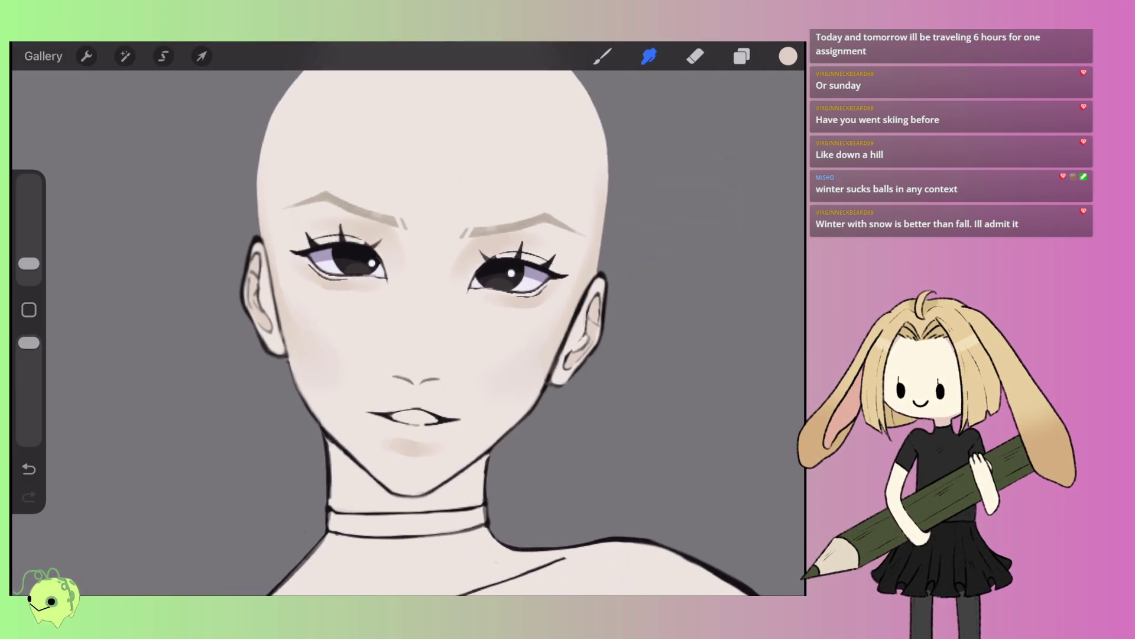
{"action": "scroll", "coordinate": [414, 320], "scroll_direction": "down", "scroll_amount": 2}
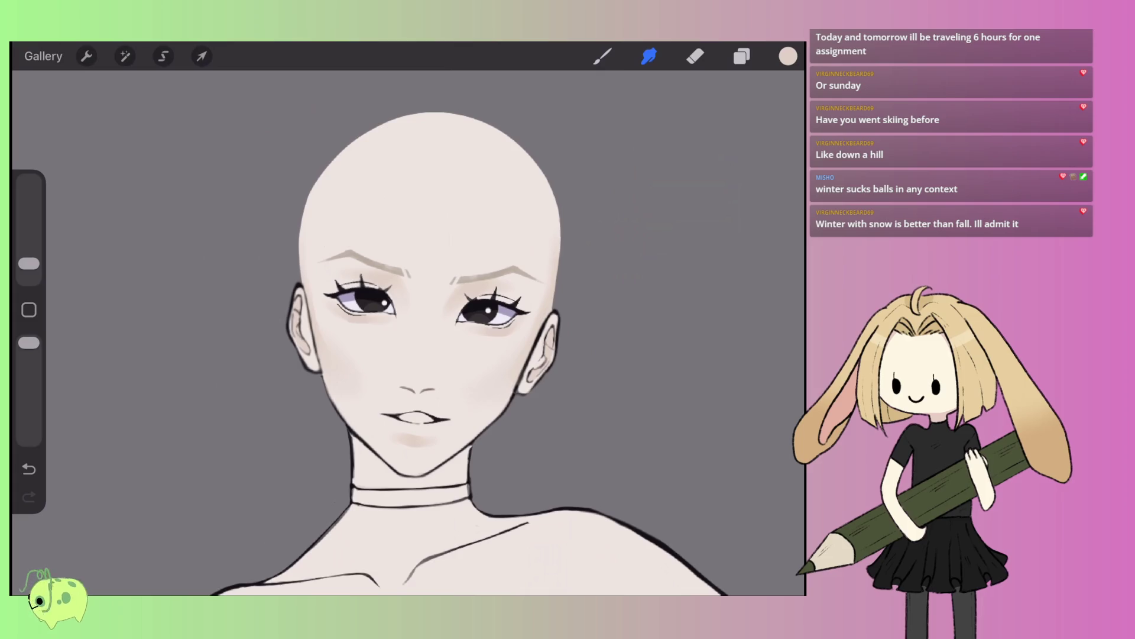
{"action": "scroll", "coordinate": [424, 331], "scroll_direction": "up", "scroll_amount": 2}
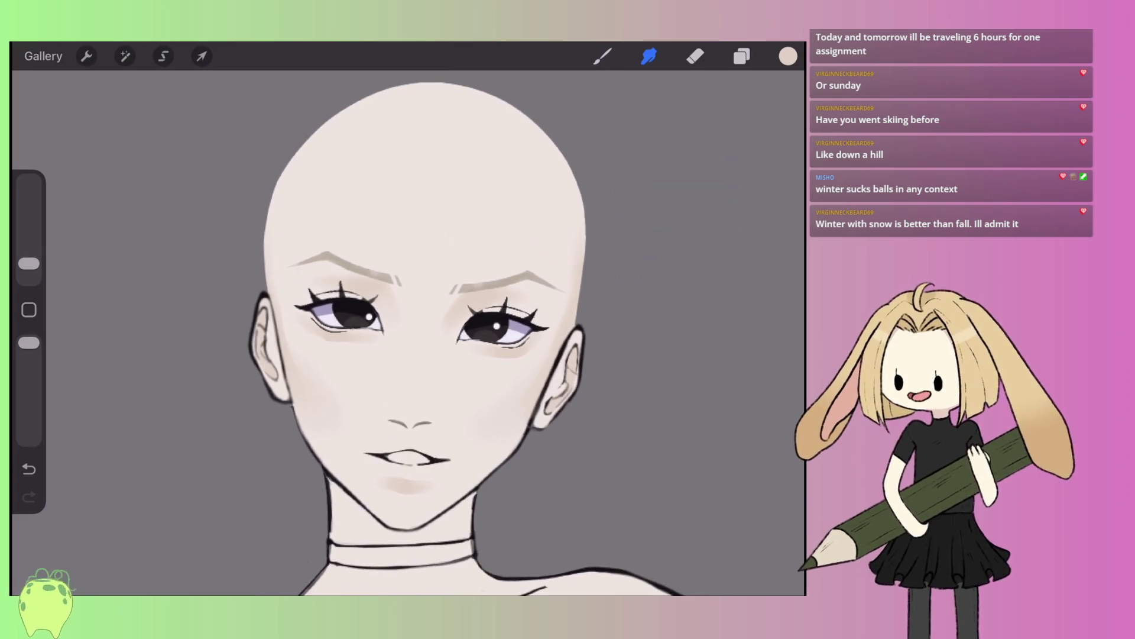
- With a larger brush, shade the upper-left edge and top of the bald head
{"action": "key", "text": "b"}
{"action": "left_click_drag", "start_coordinate": [282, 238], "coordinate": [269, 328]}
{"action": "left_click_drag", "start_coordinate": [313, 198], "coordinate": [291, 245]}
{"action": "left_click_drag", "start_coordinate": [28, 256], "coordinate": [29, 242]}
{"action": "left_click_drag", "start_coordinate": [294, 237], "coordinate": [287, 254]}
{"action": "mouse_move", "coordinate": [277, 296]}
{"action": "left_mouse_down"}
{"action": "mouse_move", "coordinate": [367, 163]}
{"action": "mouse_move", "coordinate": [467, 155]}
{"action": "mouse_move", "coordinate": [559, 217]}
{"action": "mouse_move", "coordinate": [582, 301]}
{"action": "left_mouse_up"}
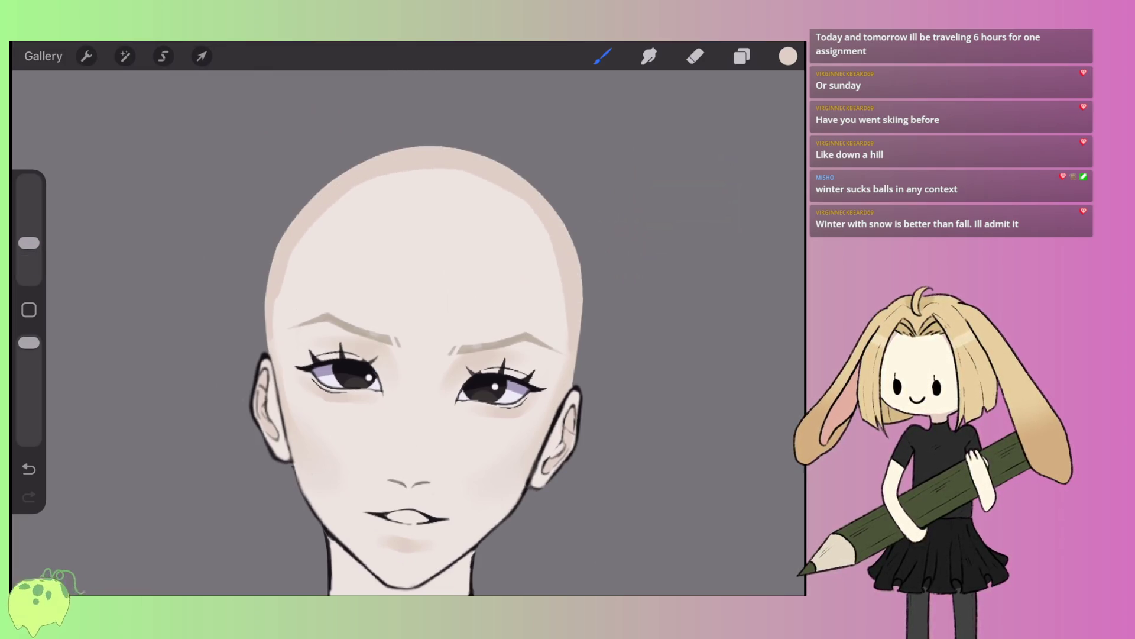
- Darken the shading at both temples and blend the head shading with Smudge
{"action": "left_click_drag", "start_coordinate": [289, 326], "coordinate": [276, 360]}
{"action": "left_click_drag", "start_coordinate": [564, 330], "coordinate": [561, 370]}
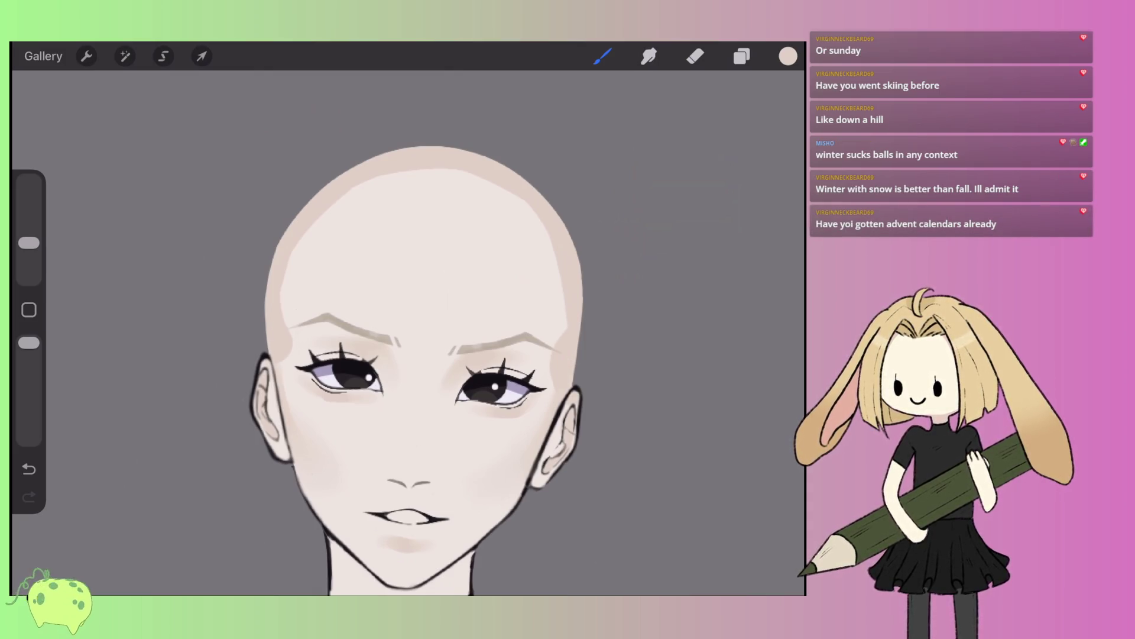
{"action": "left_click", "coordinate": [648, 56]}
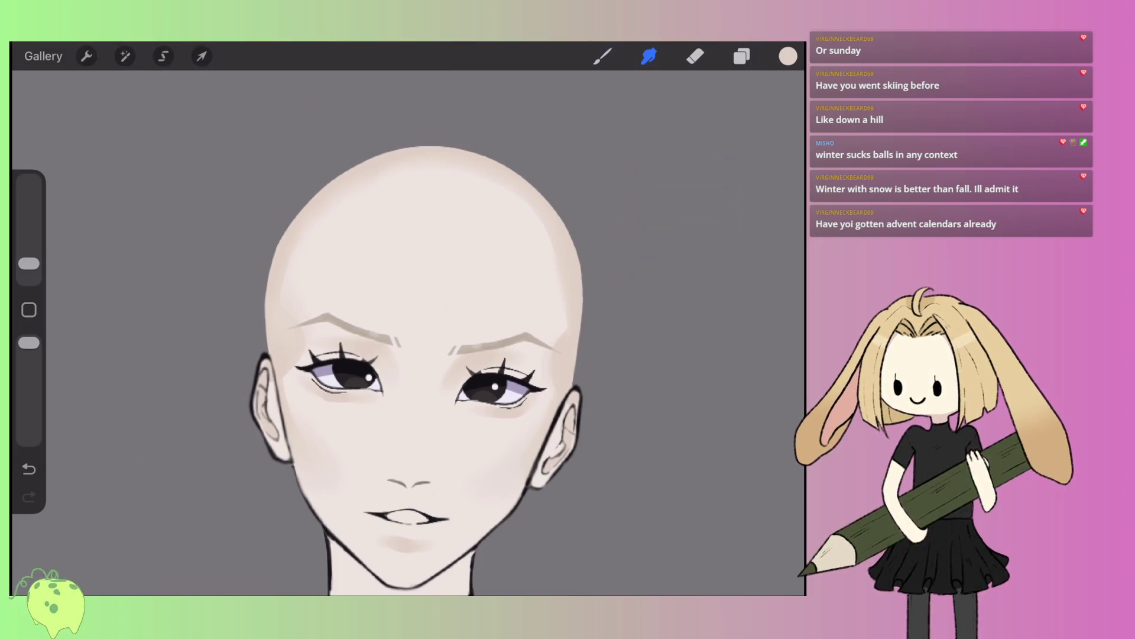
{"action": "scroll", "coordinate": [408, 331], "scroll_direction": "down", "scroll_amount": 3}
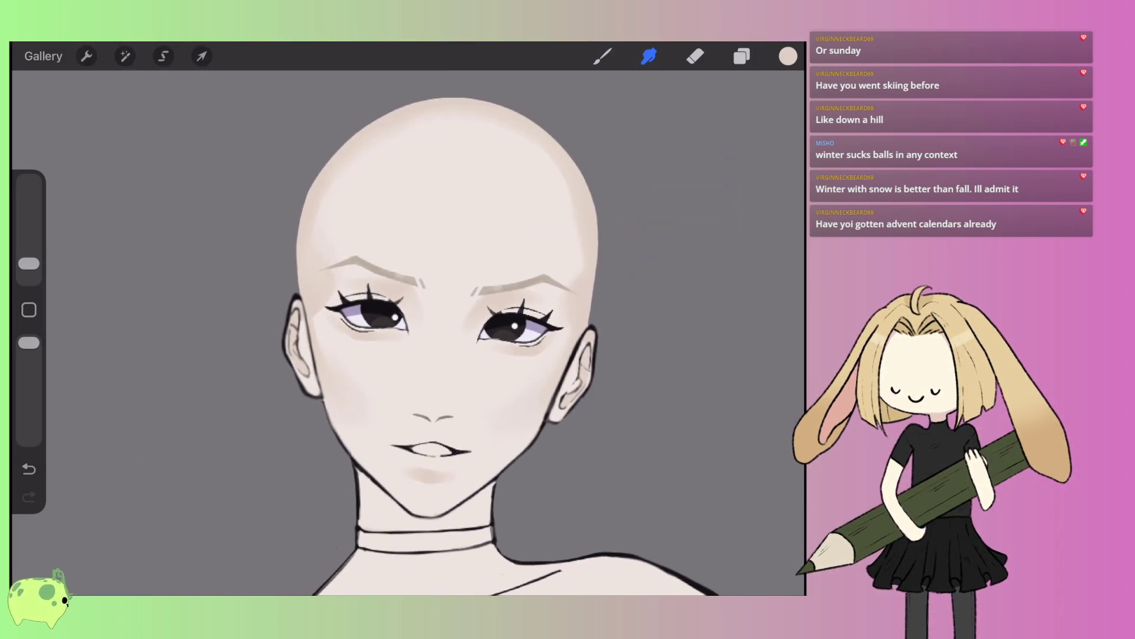
{"action": "scroll", "coordinate": [408, 331], "scroll_direction": "up", "scroll_amount": 3}
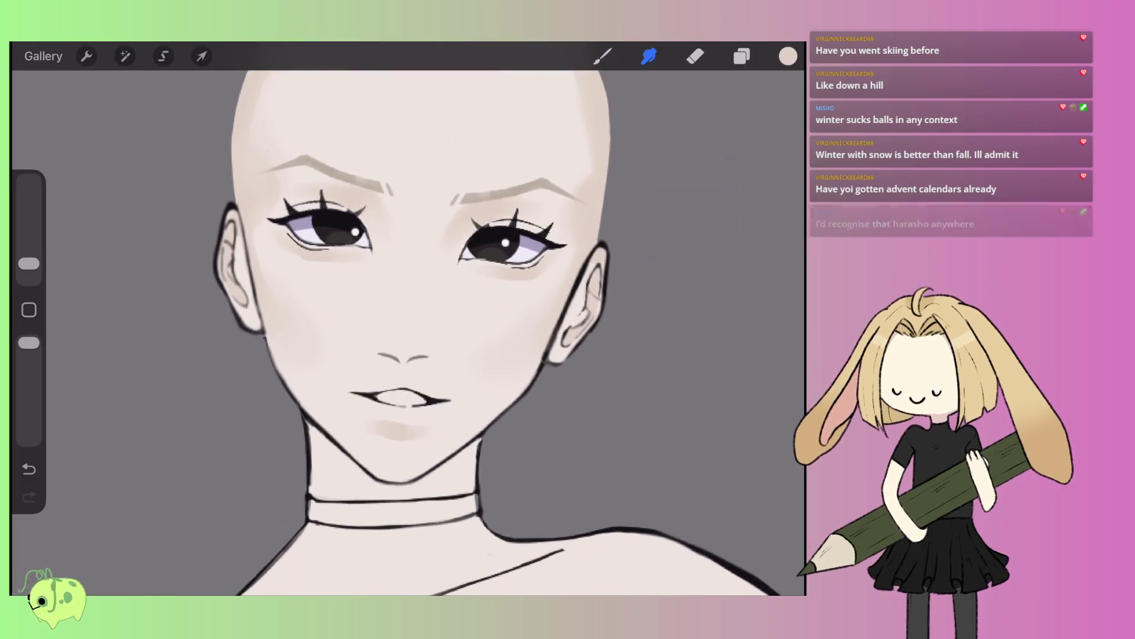
- Return to the brush and shrink it to 9%
{"action": "key", "text": "b"}
{"action": "scroll", "coordinate": [408, 331], "scroll_direction": "up", "scroll_amount": 2}
{"action": "left_click_drag", "start_coordinate": [28, 242], "coordinate": [28, 256]}
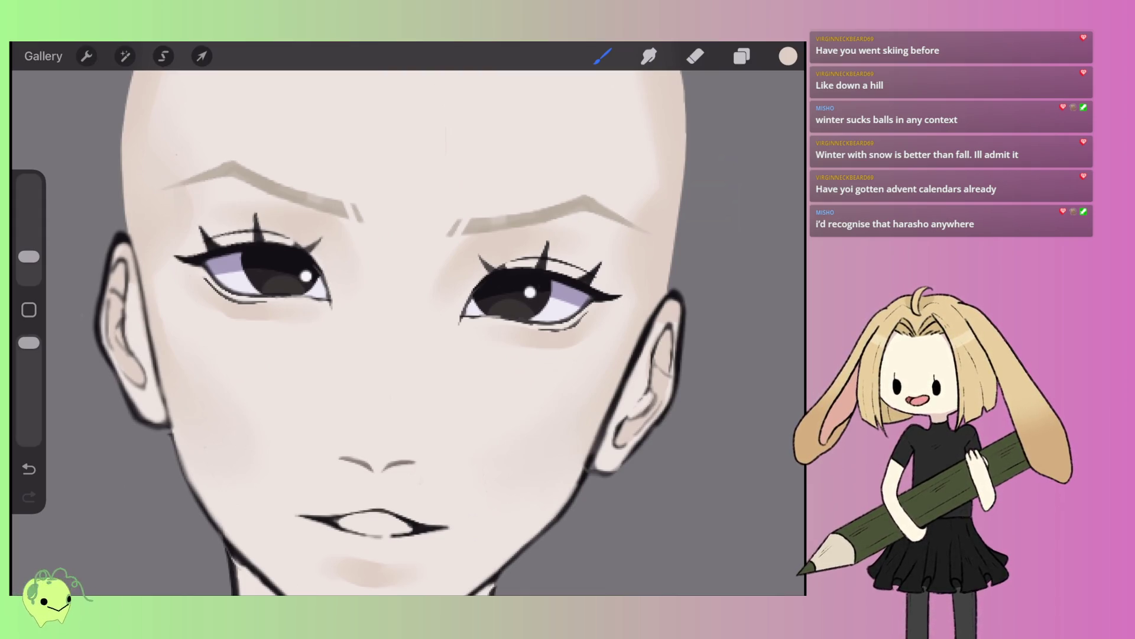
{"action": "scroll", "coordinate": [408, 319], "scroll_direction": "down", "scroll_amount": 5}
{"action": "scroll", "coordinate": [408, 319], "scroll_direction": "up", "scroll_amount": 5}
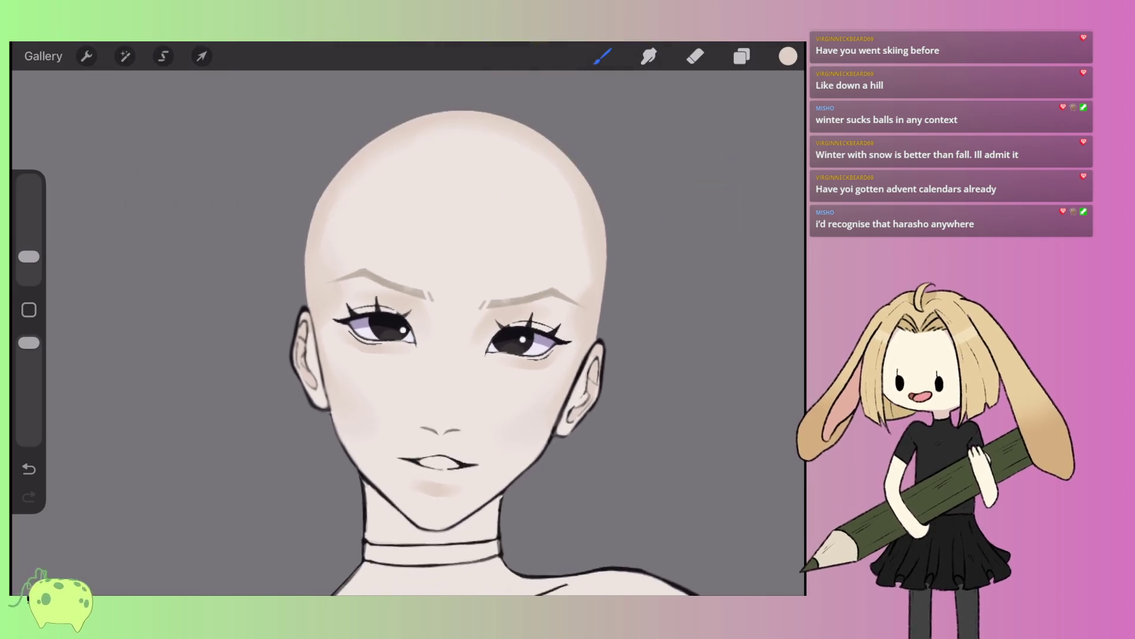
{"action": "scroll", "coordinate": [408, 331], "scroll_direction": "down", "scroll_amount": 3}
{"action": "scroll", "coordinate": [408, 331], "scroll_direction": "up", "scroll_amount": 5}
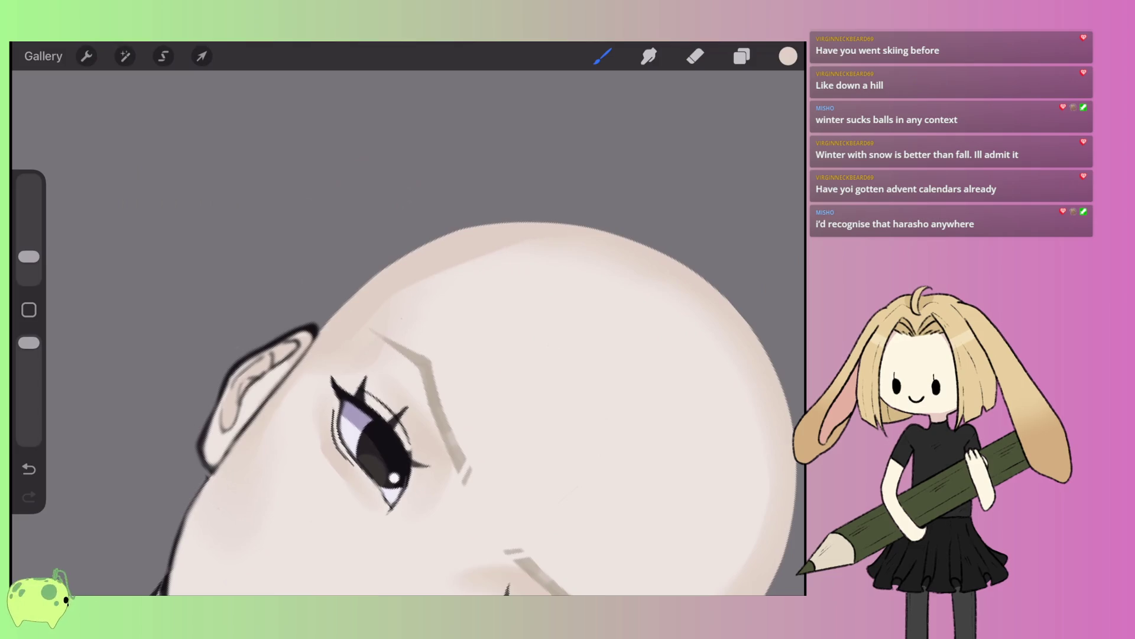
- Undo the last stroke, then paint beige shading diagonally across the neck toward the collarbone
{"action": "key", "text": "ctrl+z"}
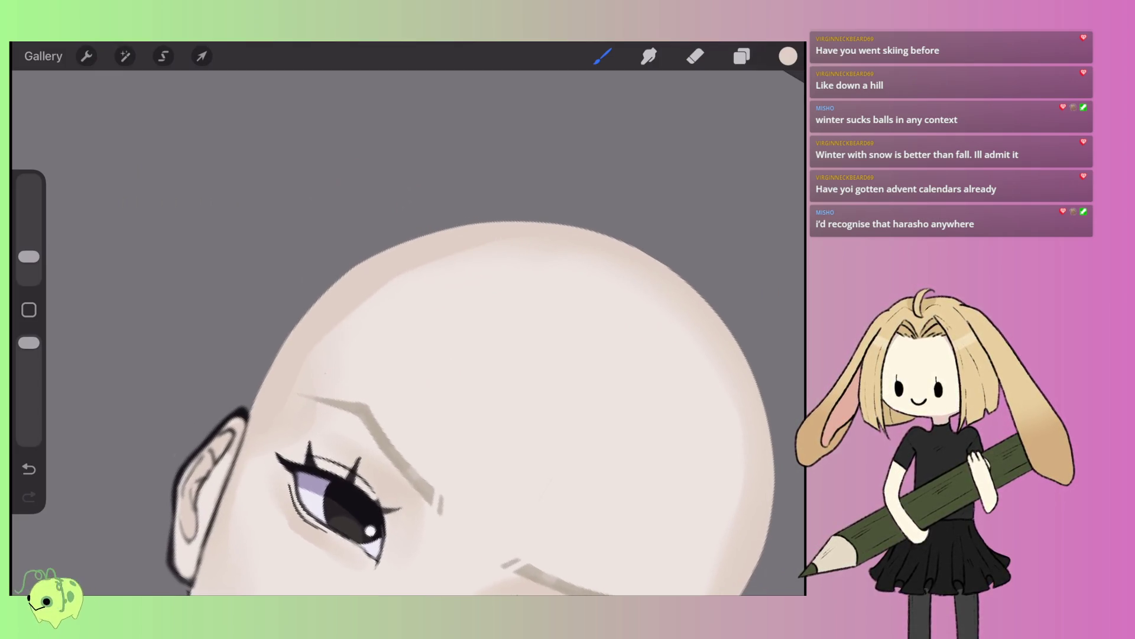
{"action": "scroll", "coordinate": [408, 332], "scroll_direction": "down", "scroll_amount": 3}
{"action": "scroll", "coordinate": [284, 354], "scroll_direction": "up", "scroll_amount": 2}
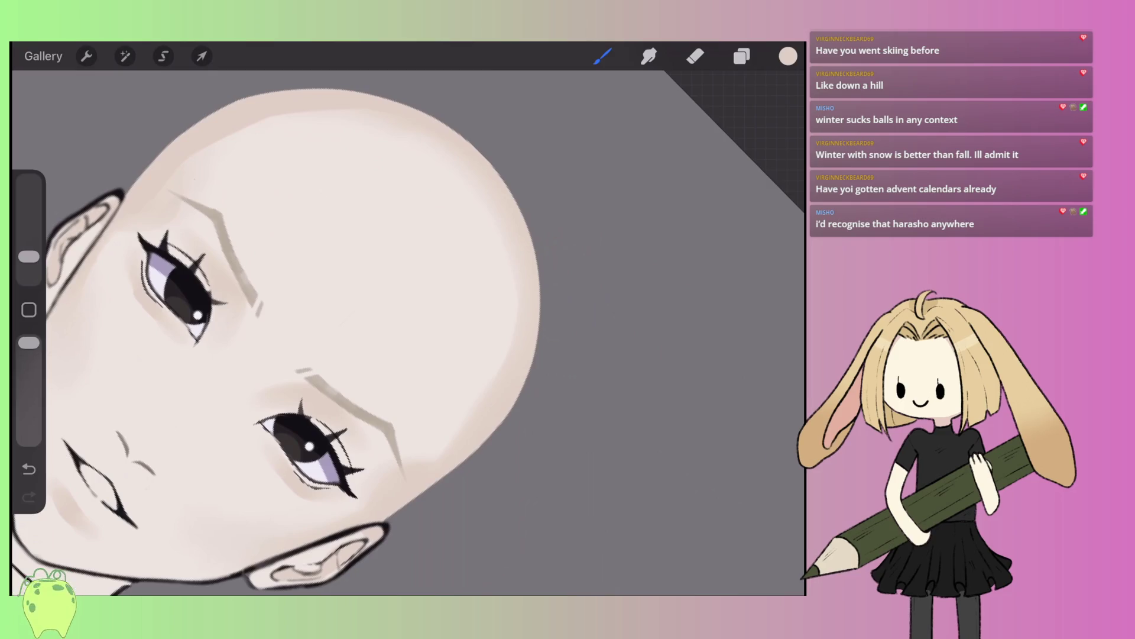
{"action": "scroll", "coordinate": [408, 331], "scroll_direction": "down", "scroll_amount": 5}
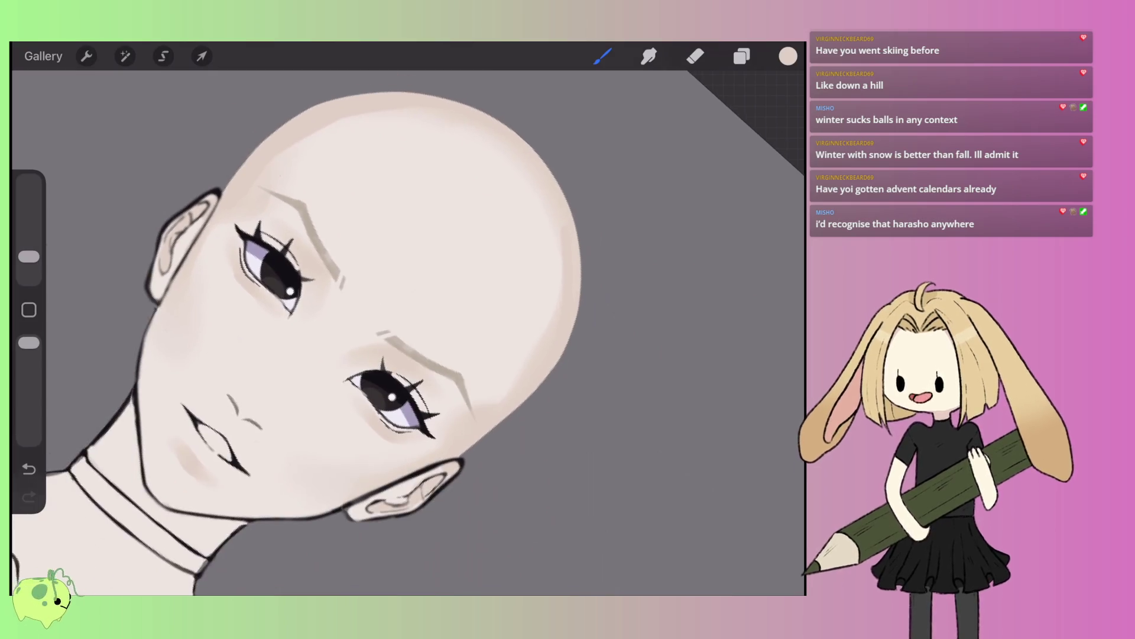
{"action": "scroll", "coordinate": [438, 378], "scroll_direction": "up", "scroll_amount": 5}
{"action": "left_click_drag", "start_coordinate": [523, 253], "coordinate": [427, 340]}
{"action": "mouse_move", "coordinate": [520, 274]}
{"action": "left_mouse_down"}
{"action": "mouse_move", "coordinate": [397, 414]}
{"action": "mouse_move", "coordinate": [308, 432]}
{"action": "mouse_move", "coordinate": [278, 396]}
{"action": "mouse_move", "coordinate": [304, 248]}
{"action": "mouse_move", "coordinate": [320, 275]}
{"action": "mouse_move", "coordinate": [385, 313]}
{"action": "mouse_move", "coordinate": [479, 283]}
{"action": "left_mouse_up"}
- Shade the neck under the jaw and around the choker
{"action": "mouse_move", "coordinate": [423, 335]}
{"action": "left_mouse_down"}
{"action": "mouse_move", "coordinate": [363, 390]}
{"action": "mouse_move", "coordinate": [361, 426]}
{"action": "left_mouse_up"}
{"action": "left_click_drag", "start_coordinate": [261, 423], "coordinate": [367, 417]}
{"action": "mouse_move", "coordinate": [313, 278]}
{"action": "left_mouse_down"}
{"action": "mouse_move", "coordinate": [309, 354]}
{"action": "mouse_move", "coordinate": [328, 325]}
{"action": "mouse_move", "coordinate": [331, 358]}
{"action": "left_mouse_up"}
{"action": "left_click_drag", "start_coordinate": [340, 291], "coordinate": [340, 356]}
{"action": "mouse_move", "coordinate": [355, 304]}
{"action": "left_mouse_down"}
{"action": "mouse_move", "coordinate": [357, 359]}
{"action": "mouse_move", "coordinate": [378, 356]}
{"action": "left_mouse_up"}
{"action": "left_click_drag", "start_coordinate": [390, 317], "coordinate": [392, 348]}
{"action": "mouse_move", "coordinate": [405, 323]}
{"action": "left_mouse_down"}
{"action": "mouse_move", "coordinate": [395, 387]}
{"action": "mouse_move", "coordinate": [360, 414]}
{"action": "mouse_move", "coordinate": [282, 414]}
{"action": "left_mouse_up"}
- Shade below the choker toward the collarbone, leaving a diagonal highlight
{"action": "left_click_drag", "start_coordinate": [314, 361], "coordinate": [278, 409]}
{"action": "left_click_drag", "start_coordinate": [336, 363], "coordinate": [308, 402]}
{"action": "mouse_move", "coordinate": [359, 367]}
{"action": "left_mouse_down"}
{"action": "mouse_move", "coordinate": [320, 400]}
{"action": "mouse_move", "coordinate": [344, 403]}
{"action": "left_mouse_up"}
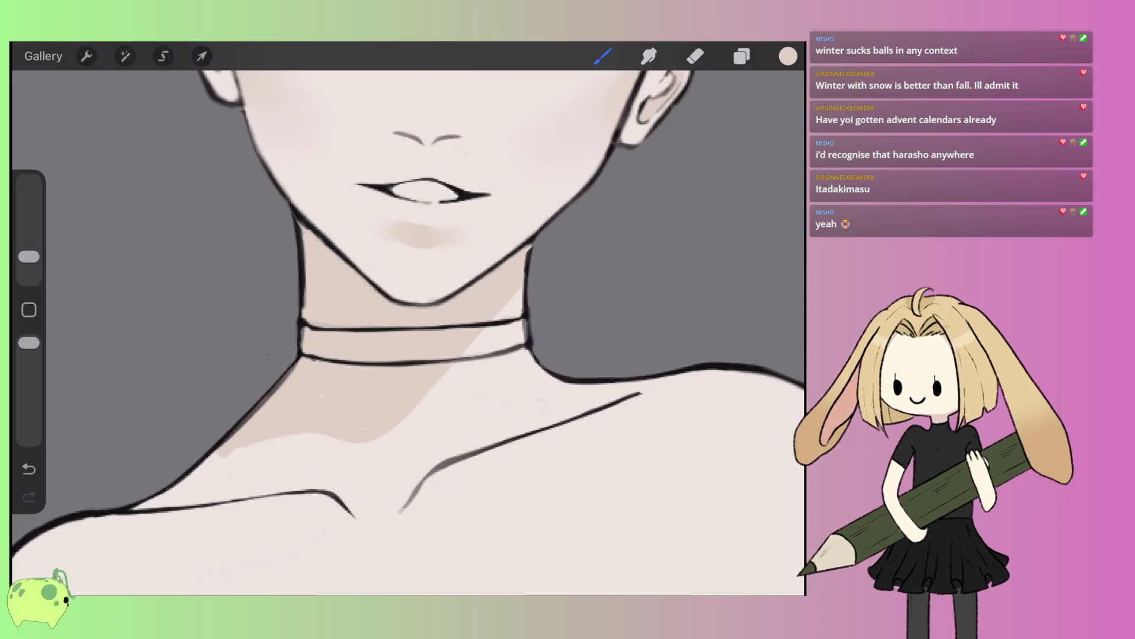
{"action": "left_click_drag", "start_coordinate": [220, 457], "coordinate": [202, 468]}
{"action": "scroll", "coordinate": [408, 320], "scroll_direction": "down", "scroll_amount": 5}
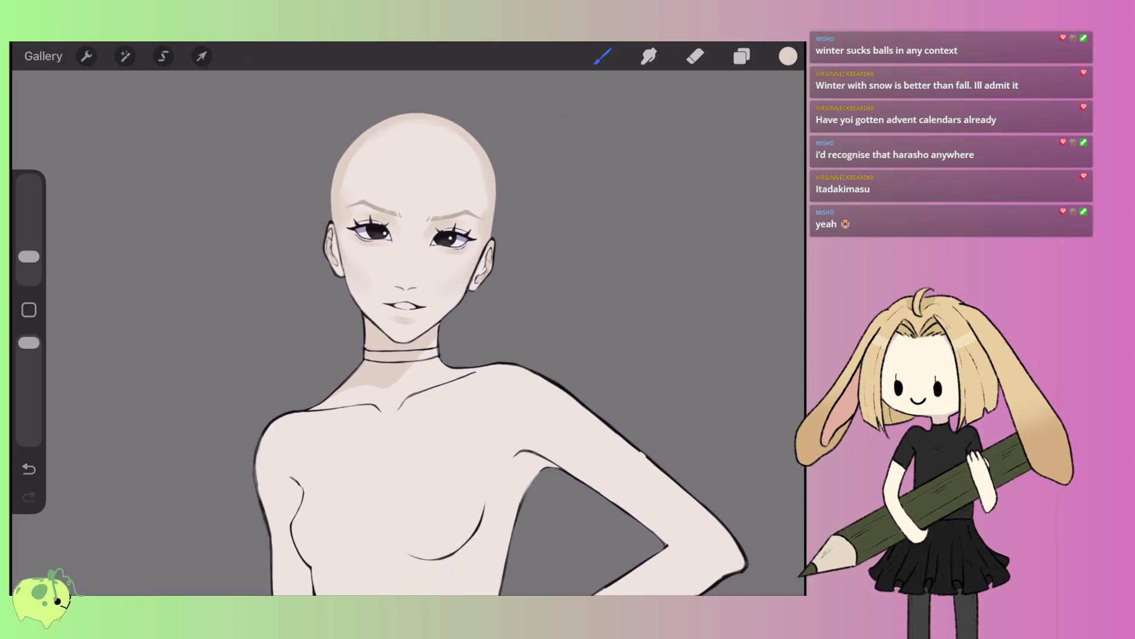
- Shade the notch between the collarbones and the area below them in beige
{"action": "scroll", "coordinate": [426, 319], "scroll_direction": "up", "scroll_amount": 5}
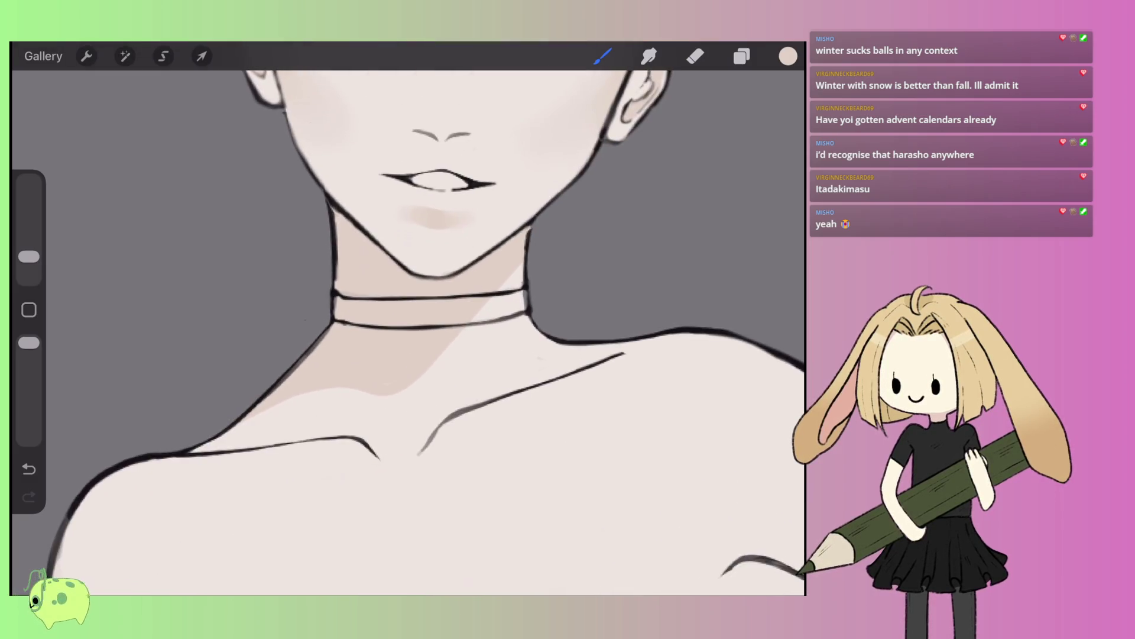
{"action": "left_click_drag", "start_coordinate": [379, 450], "coordinate": [431, 429]}
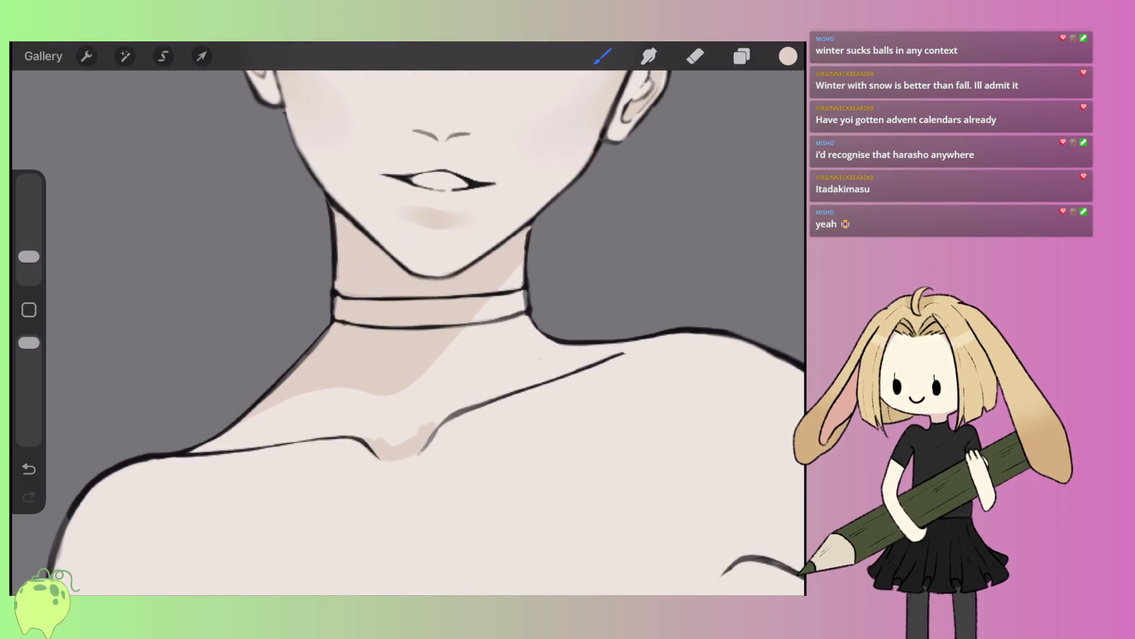
{"action": "left_click_drag", "start_coordinate": [393, 465], "coordinate": [441, 422]}
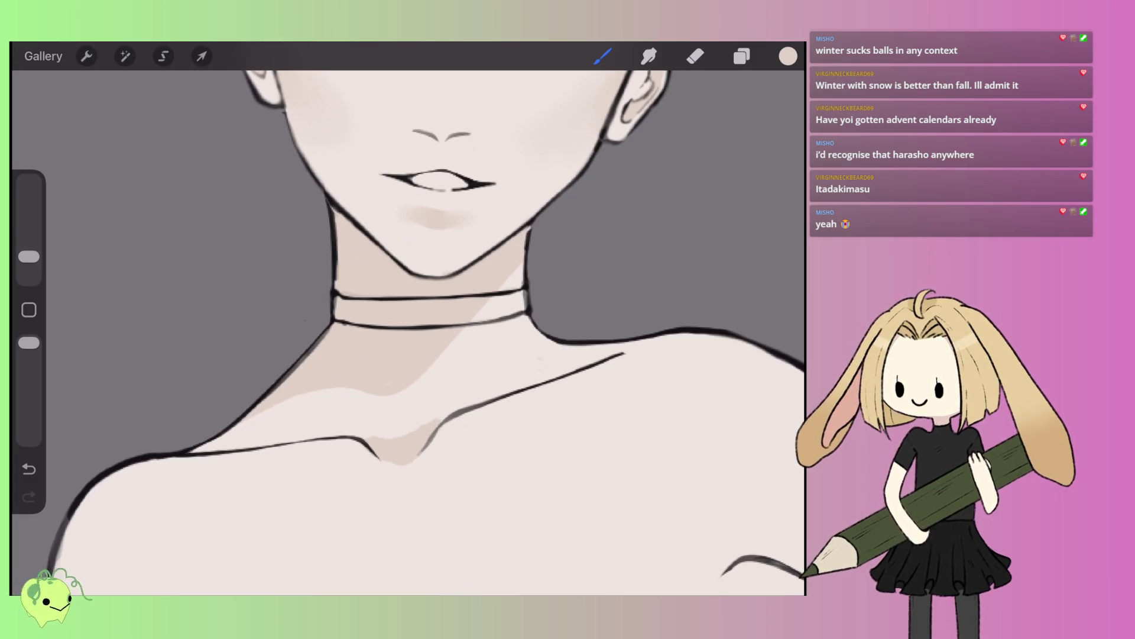
{"action": "scroll", "coordinate": [408, 332], "scroll_direction": "down", "scroll_amount": 5}
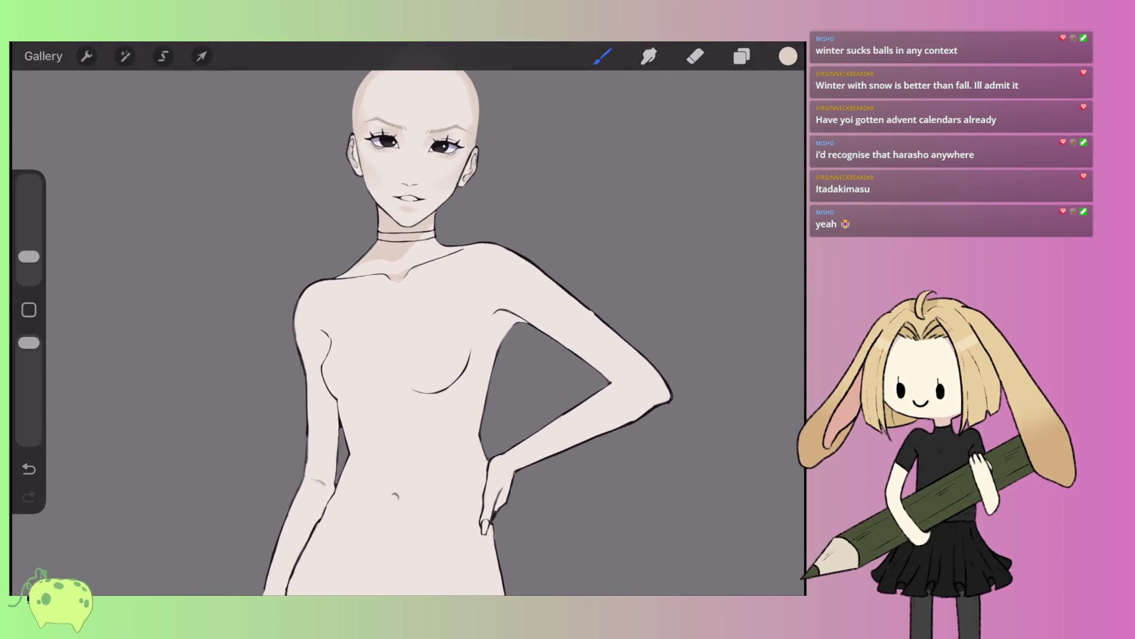
{"action": "scroll", "coordinate": [408, 249], "scroll_direction": "up", "scroll_amount": 5}
{"action": "mouse_move", "coordinate": [381, 346]}
{"action": "left_mouse_down"}
{"action": "mouse_move", "coordinate": [322, 378]}
{"action": "mouse_move", "coordinate": [293, 414]}
{"action": "left_mouse_up"}
- Sample a lighter neck tone for highlights below the collarbone, then shade over them with beige
{"action": "left_click", "coordinate": [445, 280]}
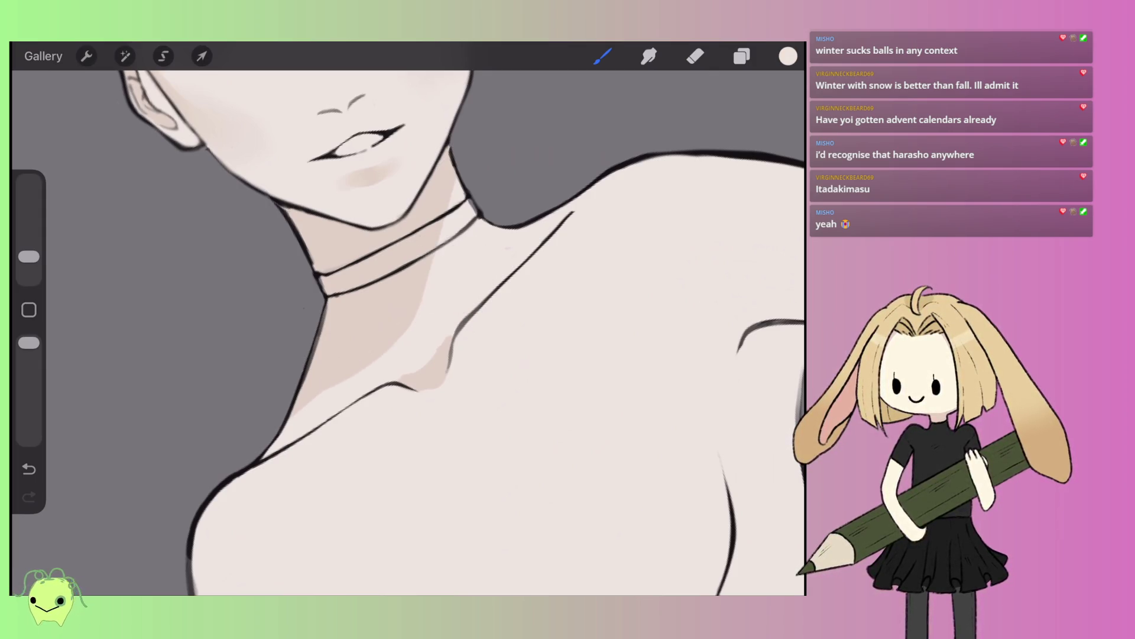
{"action": "left_click_drag", "start_coordinate": [431, 263], "coordinate": [391, 348]}
{"action": "left_click_drag", "start_coordinate": [414, 295], "coordinate": [314, 396]}
{"action": "left_click_drag", "start_coordinate": [393, 336], "coordinate": [293, 416]}
{"action": "left_click_drag", "start_coordinate": [306, 375], "coordinate": [297, 407]}
{"action": "left_click", "coordinate": [649, 56]}
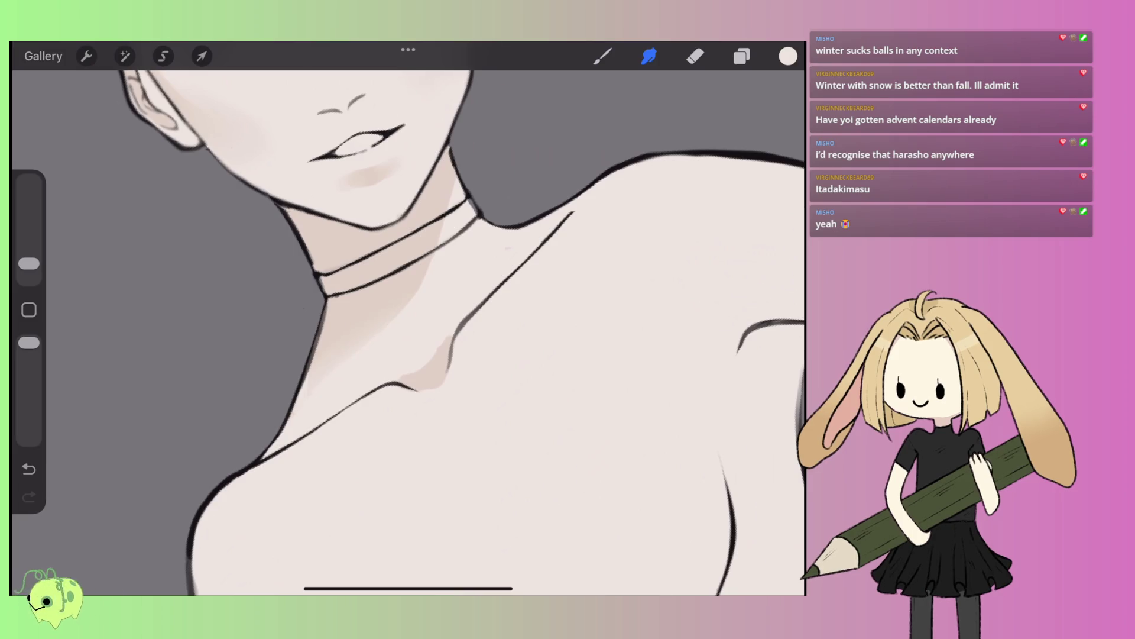
- Switch back to the brush and sample the skin colour from the chin
{"action": "scroll", "coordinate": [408, 320], "scroll_direction": "down", "scroll_amount": 5}
{"action": "scroll", "coordinate": [408, 320], "scroll_direction": "up", "scroll_amount": 4}
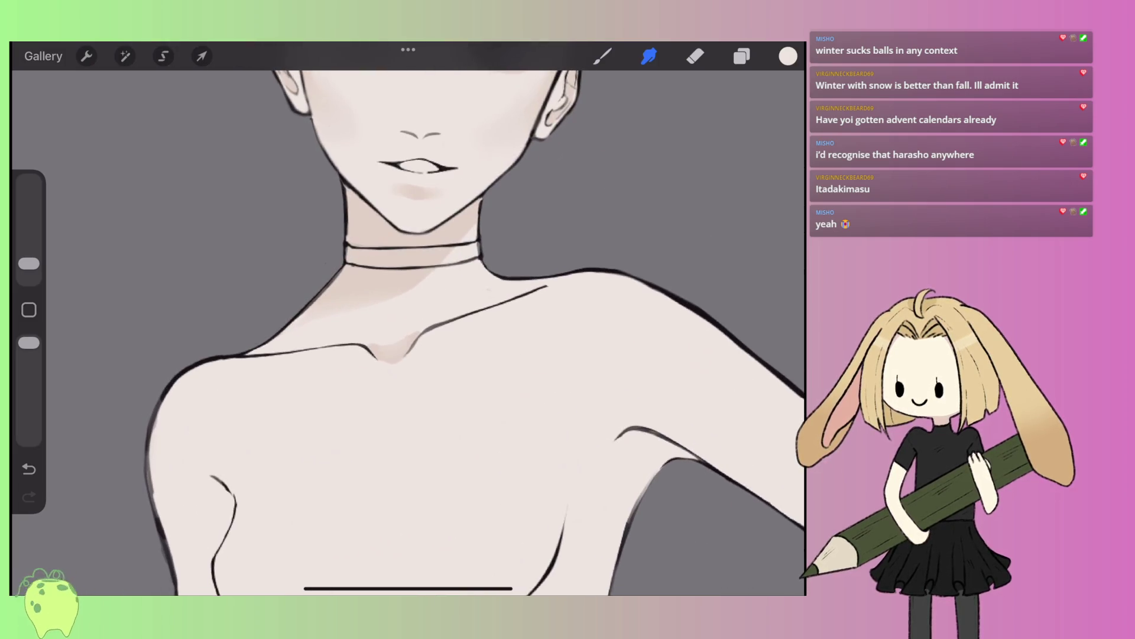
{"action": "scroll", "coordinate": [408, 319], "scroll_direction": "down", "scroll_amount": 2}
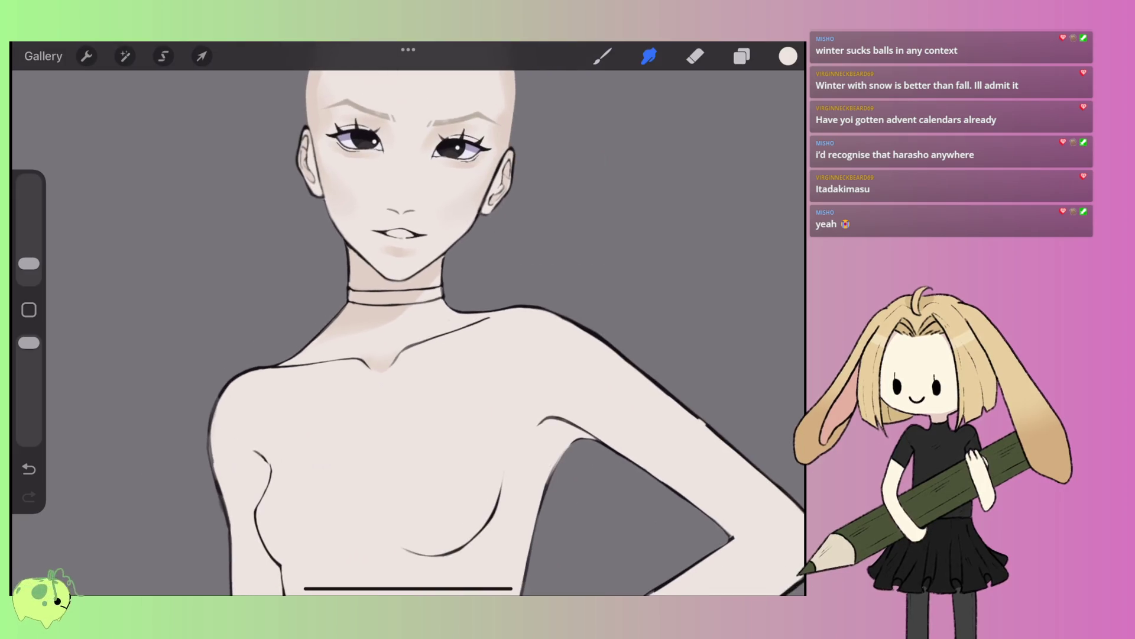
{"action": "scroll", "coordinate": [408, 319], "scroll_direction": "up", "scroll_amount": 3}
{"action": "key", "text": "b"}
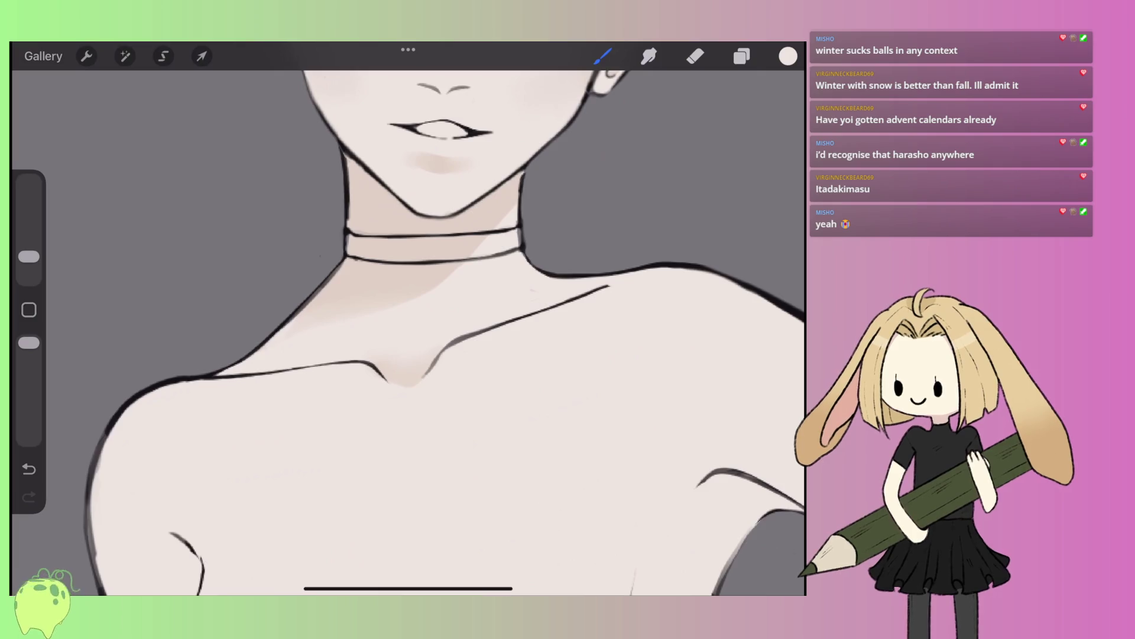
{"action": "scroll", "coordinate": [408, 320], "scroll_direction": "up", "scroll_amount": 2}
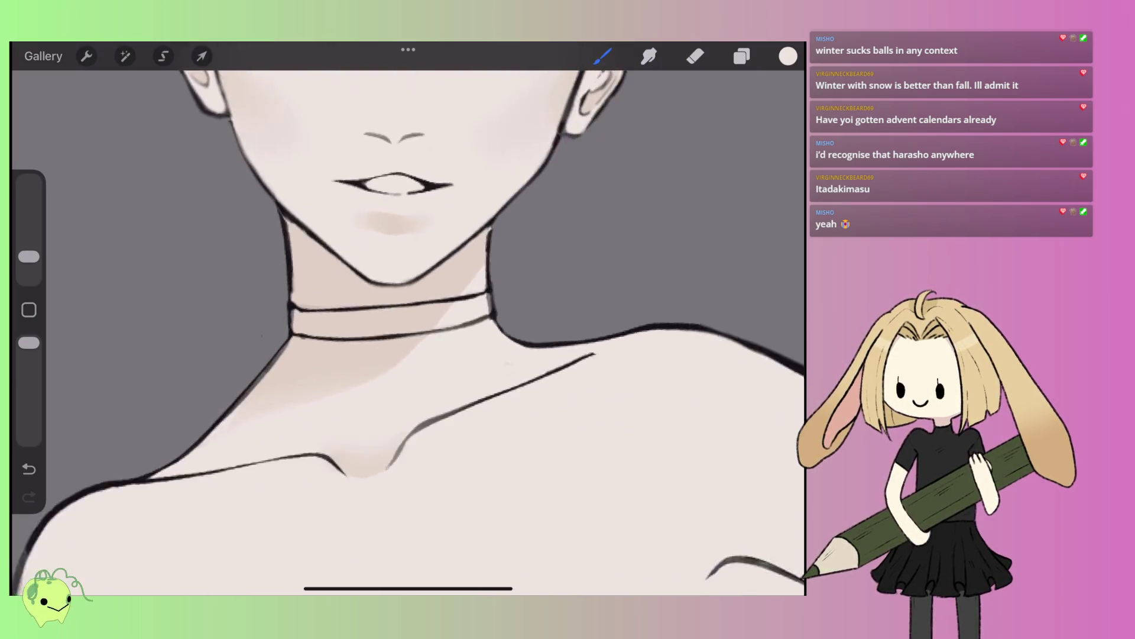
{"action": "left_click", "coordinate": [454, 254]}
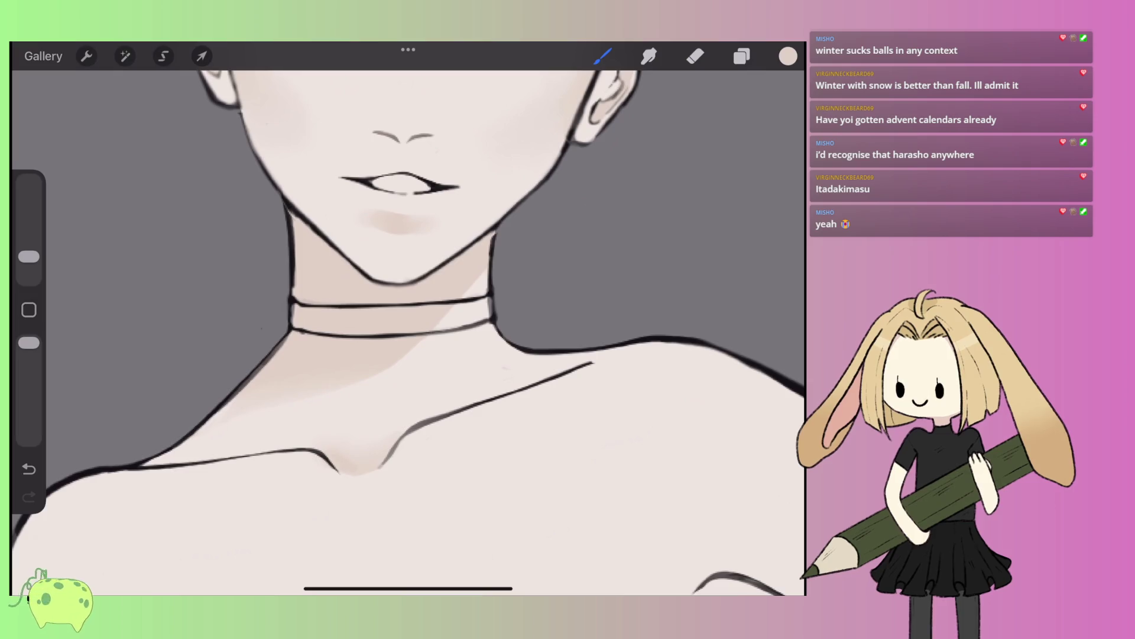
{"action": "scroll", "coordinate": [408, 319], "scroll_direction": "down", "scroll_amount": 2}
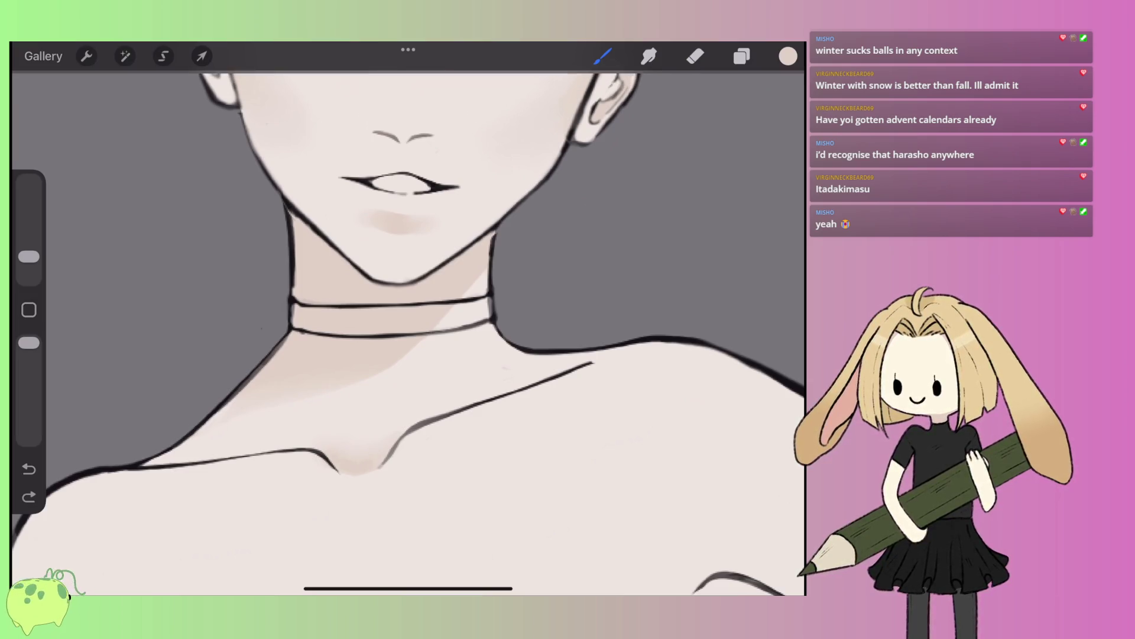
{"action": "scroll", "coordinate": [408, 319], "scroll_direction": "down", "scroll_amount": 2}
{"action": "scroll", "coordinate": [408, 320], "scroll_direction": "down", "scroll_amount": 2}
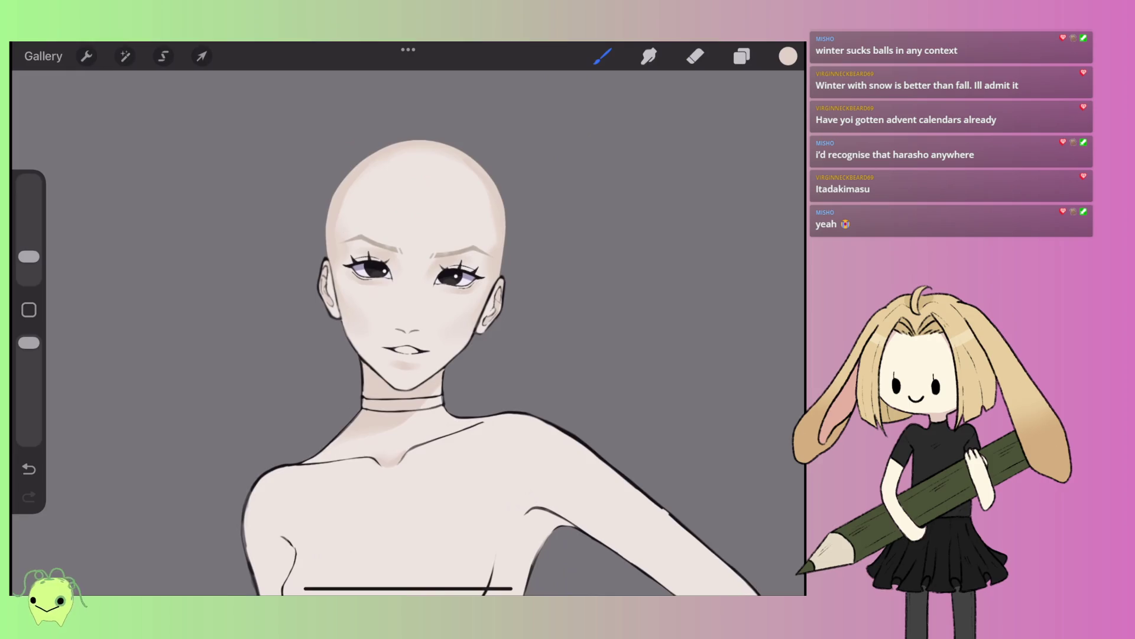
{"action": "scroll", "coordinate": [408, 319], "scroll_direction": "up", "scroll_amount": 3}
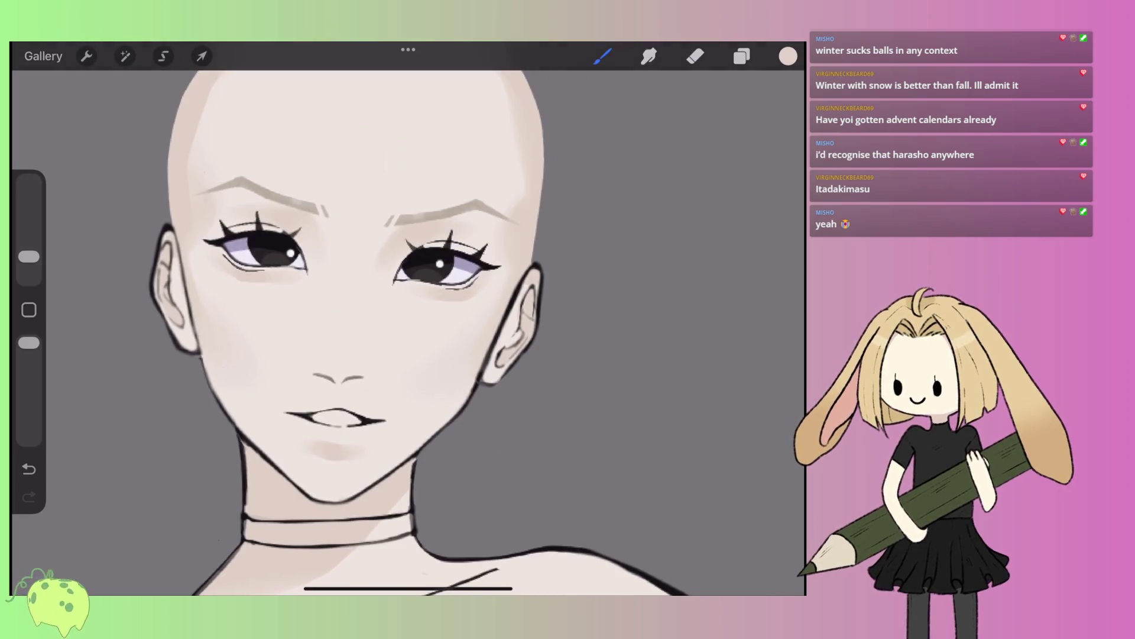
{"action": "scroll", "coordinate": [372, 319], "scroll_direction": "left", "scroll_amount": 2}
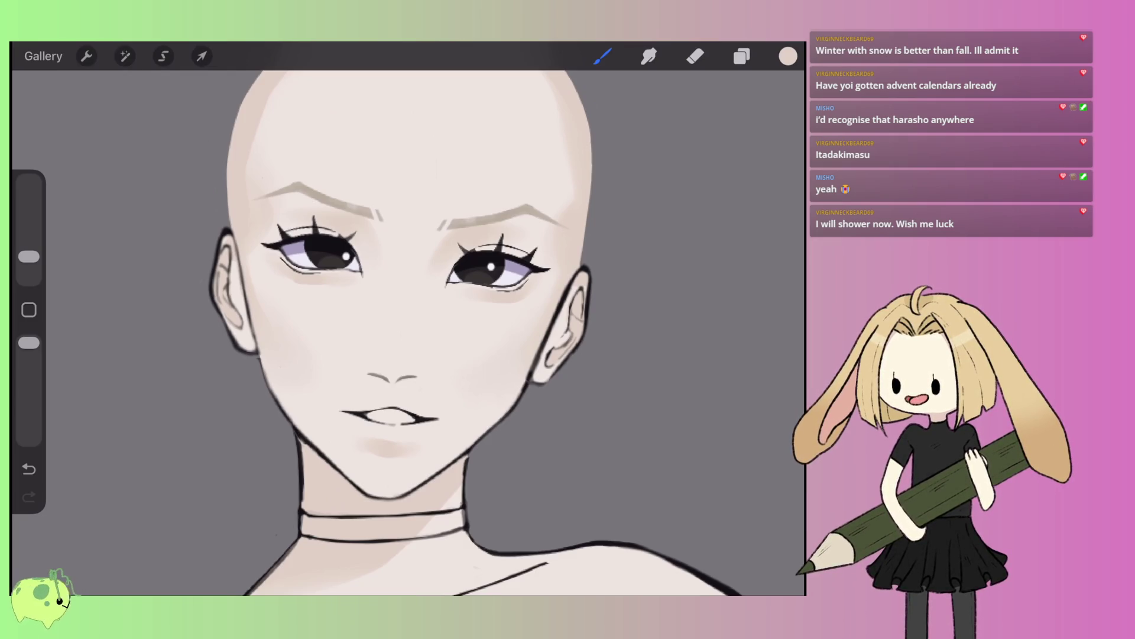
{"action": "scroll", "coordinate": [408, 320], "scroll_direction": "up", "scroll_amount": 3}
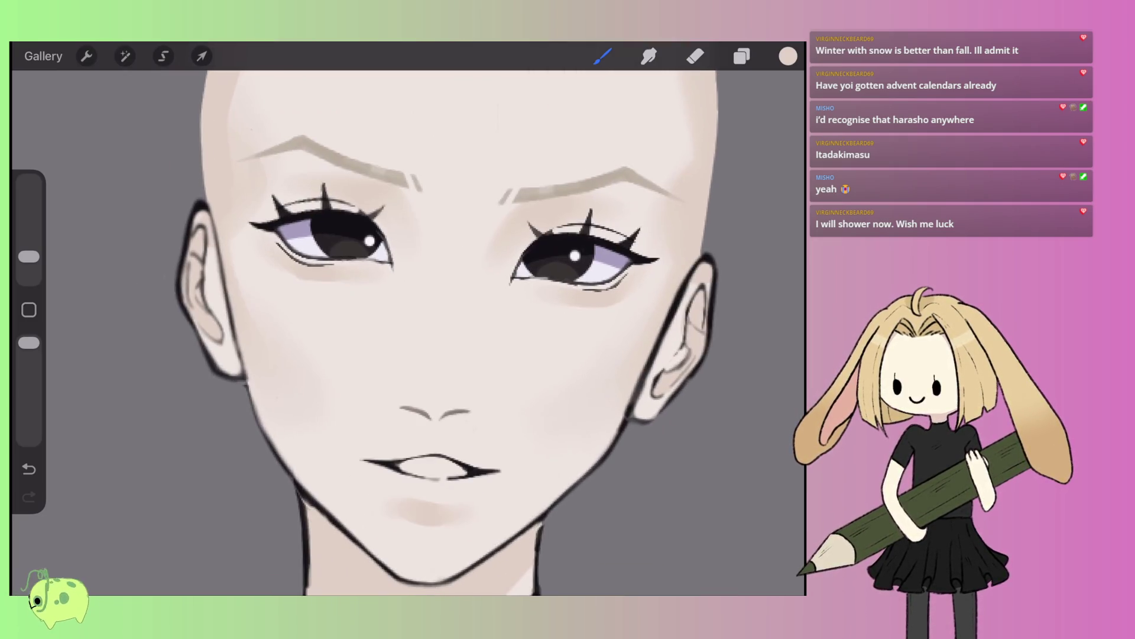
- Pick a pink shade, paint the nose tip, and add light highlight strokes
{"action": "left_click", "coordinate": [788, 56]}
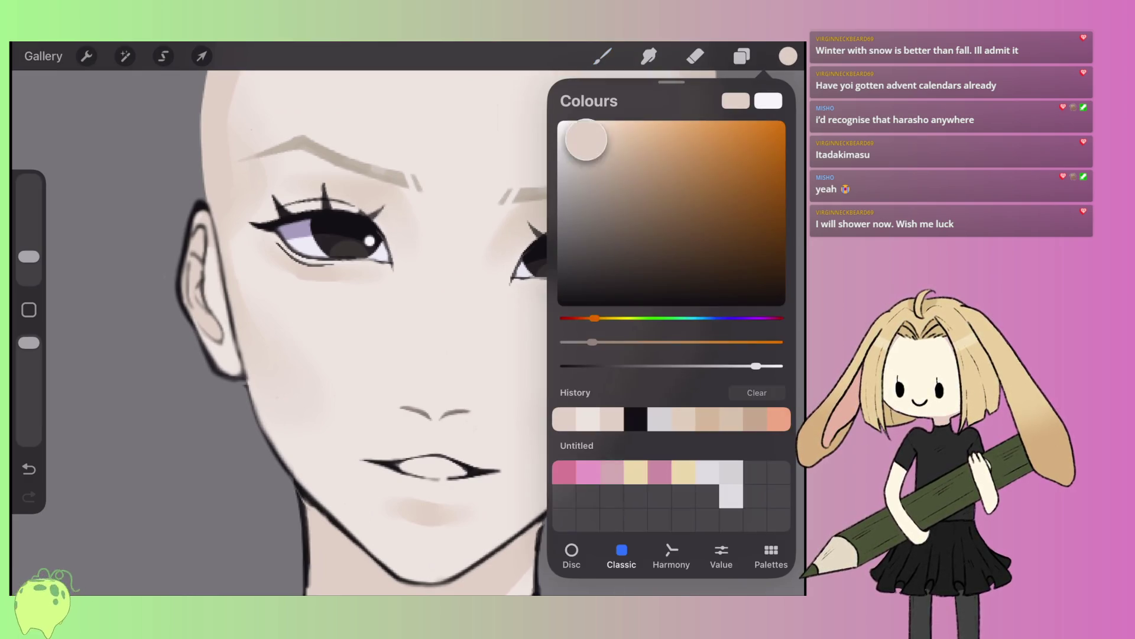
{"action": "left_click", "coordinate": [603, 57]}
{"action": "scroll", "coordinate": [408, 320], "scroll_direction": "up", "scroll_amount": 3}
{"action": "mouse_move", "coordinate": [430, 409]}
{"action": "left_mouse_down"}
{"action": "mouse_move", "coordinate": [454, 402]}
{"action": "mouse_move", "coordinate": [408, 424]}
{"action": "mouse_move", "coordinate": [373, 393]}
{"action": "mouse_move", "coordinate": [454, 414]}
{"action": "left_mouse_up"}
{"action": "left_click_drag", "start_coordinate": [29, 257], "coordinate": [28, 261]}
{"action": "mouse_move", "coordinate": [454, 408]}
{"action": "left_mouse_down"}
{"action": "mouse_move", "coordinate": [462, 415]}
{"action": "mouse_move", "coordinate": [407, 434]}
{"action": "mouse_move", "coordinate": [364, 392]}
{"action": "mouse_move", "coordinate": [416, 385]}
{"action": "mouse_move", "coordinate": [387, 414]}
{"action": "mouse_move", "coordinate": [365, 393]}
{"action": "left_mouse_up"}
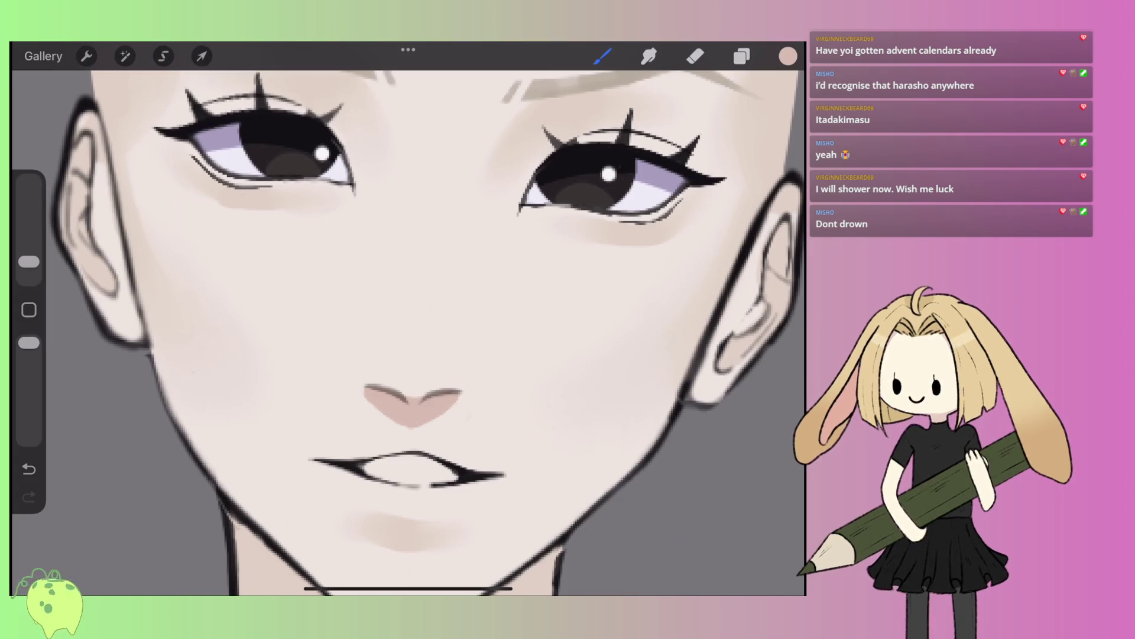
- Shrink the brush to 1% and paint pinkish blush on the cheek below the eye
{"action": "scroll", "coordinate": [408, 331], "scroll_direction": "down", "scroll_amount": 5}
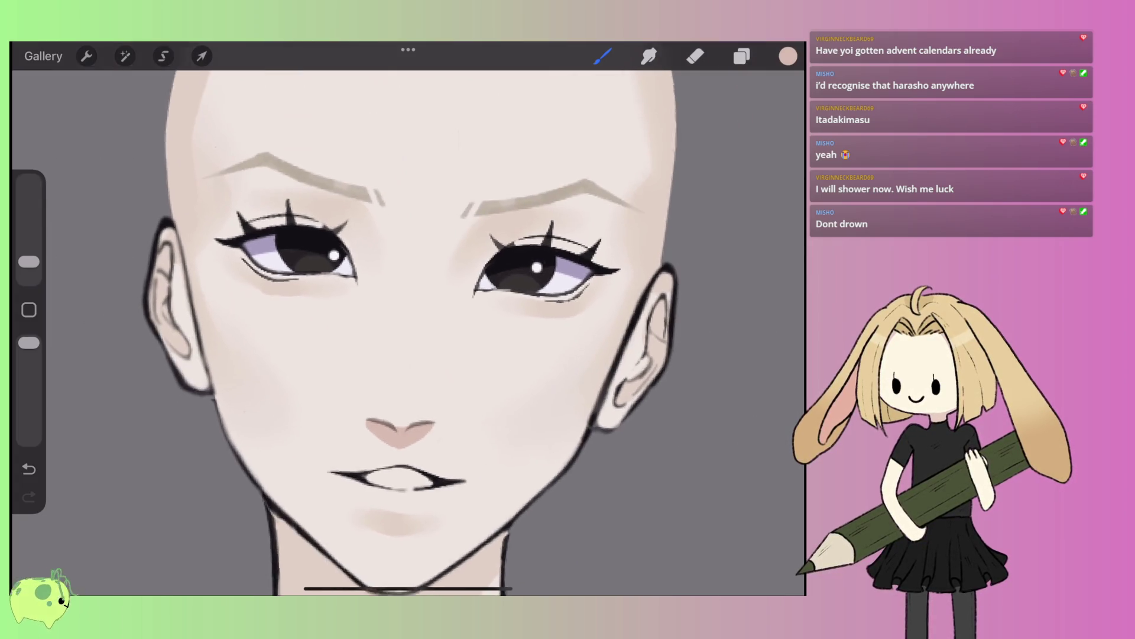
{"action": "scroll", "coordinate": [408, 331], "scroll_direction": "up", "scroll_amount": 4}
{"action": "scroll", "coordinate": [408, 332], "scroll_direction": "down", "scroll_amount": 5}
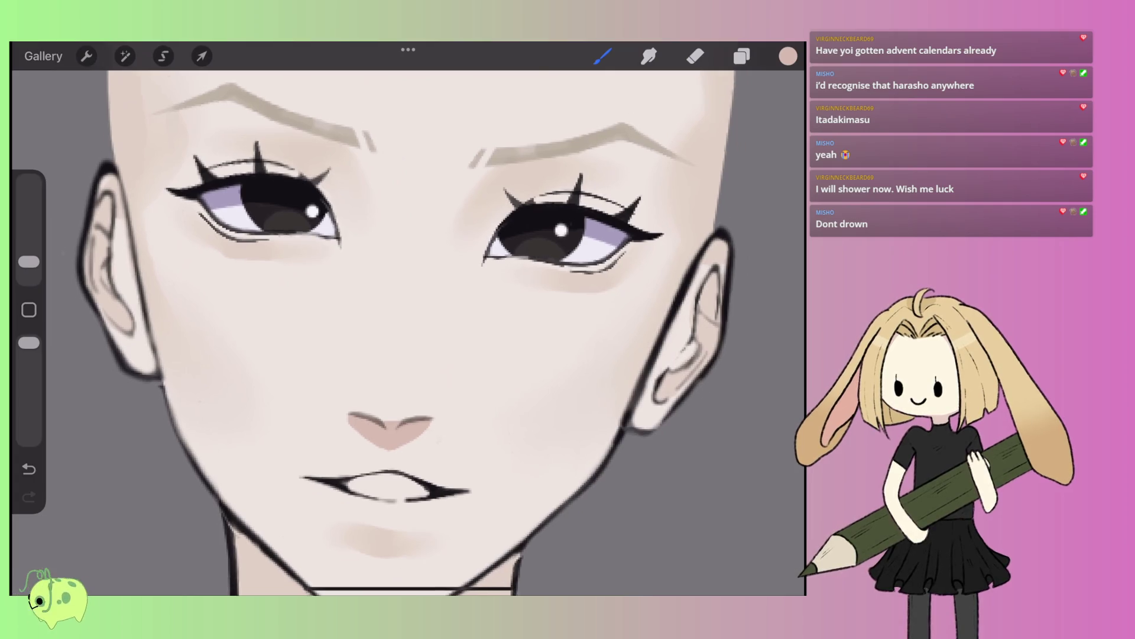
{"action": "scroll", "coordinate": [408, 331], "scroll_direction": "down", "scroll_amount": 2}
{"action": "scroll", "coordinate": [515, 272], "scroll_direction": "up", "scroll_amount": 10}
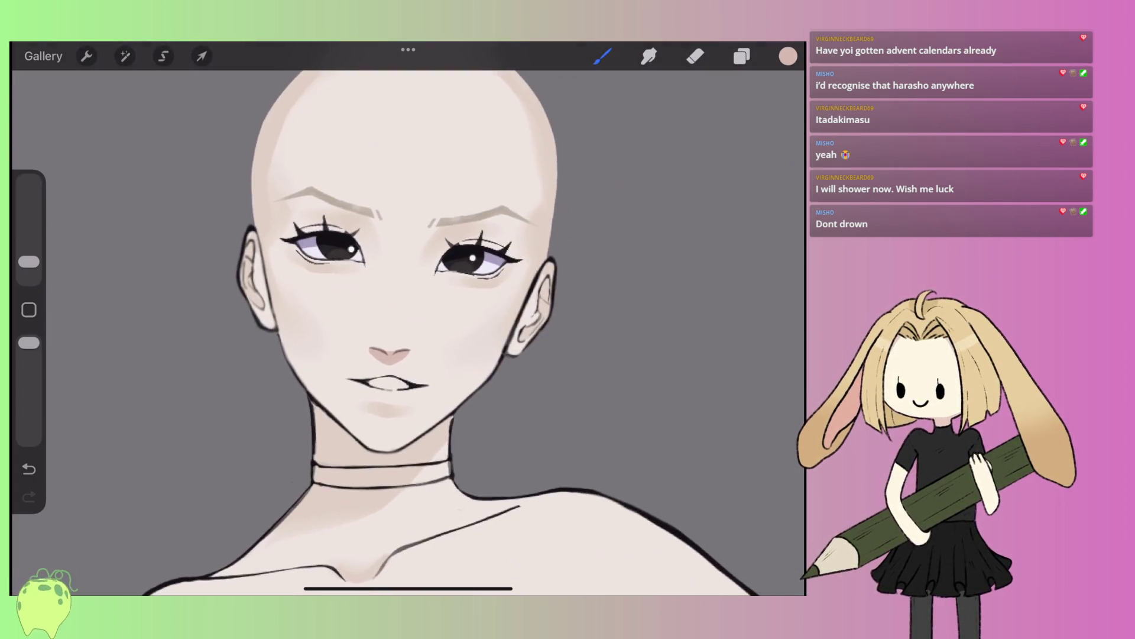
{"action": "left_click", "coordinate": [602, 56]}
{"action": "left_click", "coordinate": [602, 57]}
{"action": "left_click_drag", "start_coordinate": [28, 265], "coordinate": [28, 267]}
{"action": "left_click_drag", "start_coordinate": [515, 333], "coordinate": [499, 347]}
{"action": "left_click_drag", "start_coordinate": [438, 365], "coordinate": [413, 383]}
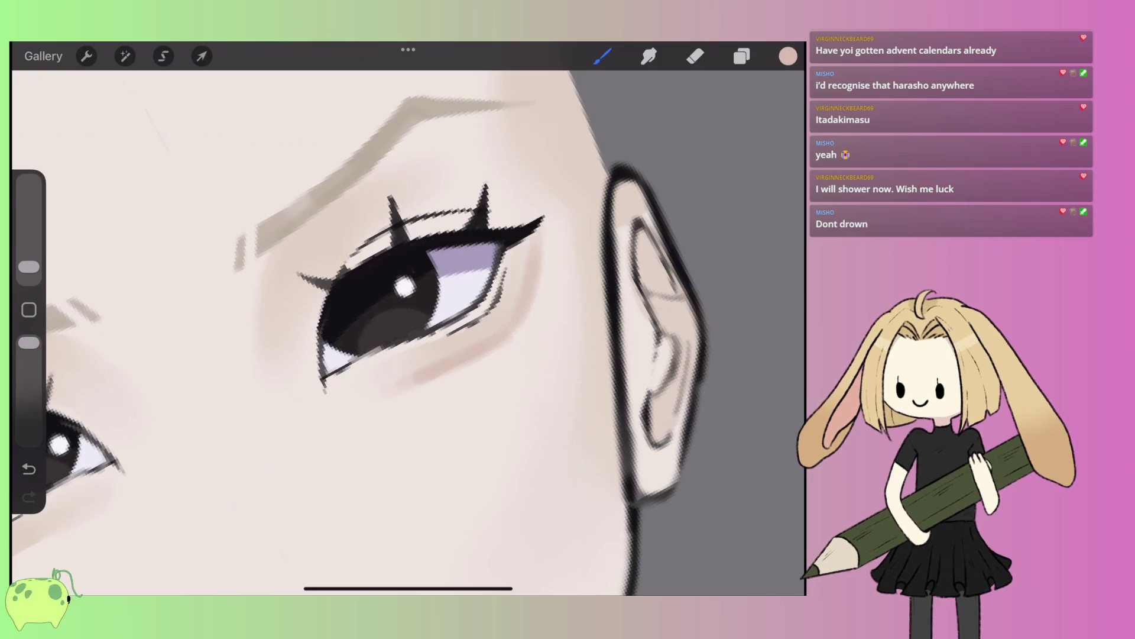
- Paint a pink blush stroke under the eye
{"action": "scroll", "coordinate": [408, 332], "scroll_direction": "down", "scroll_amount": 3}
{"action": "scroll", "coordinate": [408, 331], "scroll_direction": "up", "scroll_amount": 3}
{"action": "mouse_move", "coordinate": [470, 340]}
{"action": "left_mouse_down"}
{"action": "mouse_move", "coordinate": [398, 399]}
{"action": "mouse_move", "coordinate": [311, 417]}
{"action": "left_mouse_up"}
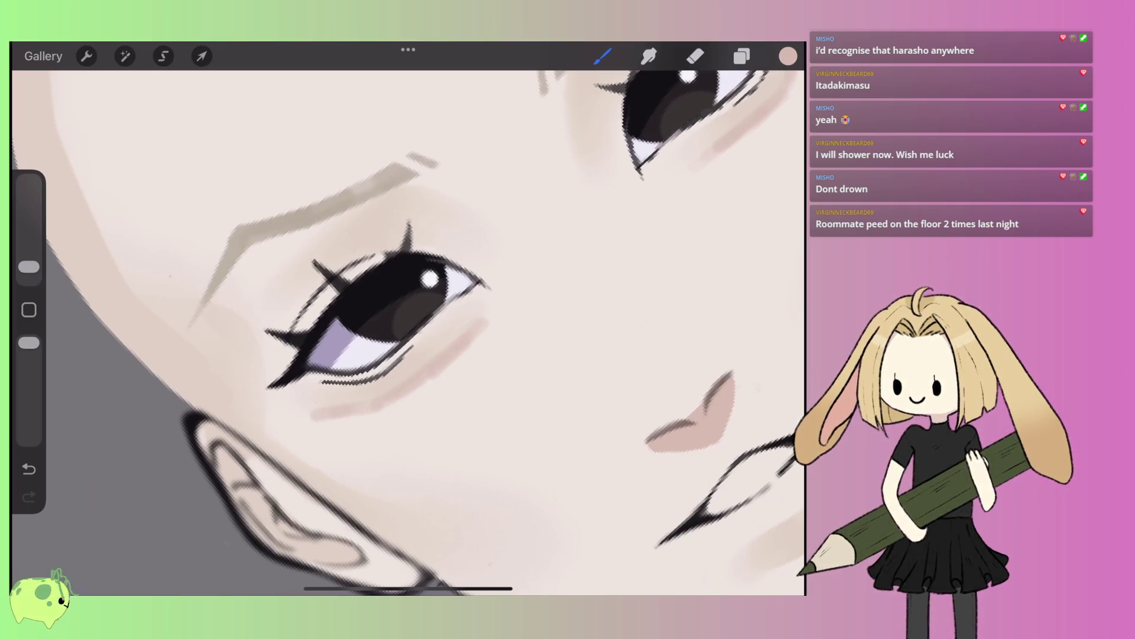
{"action": "scroll", "coordinate": [408, 331], "scroll_direction": "down", "scroll_amount": 3}
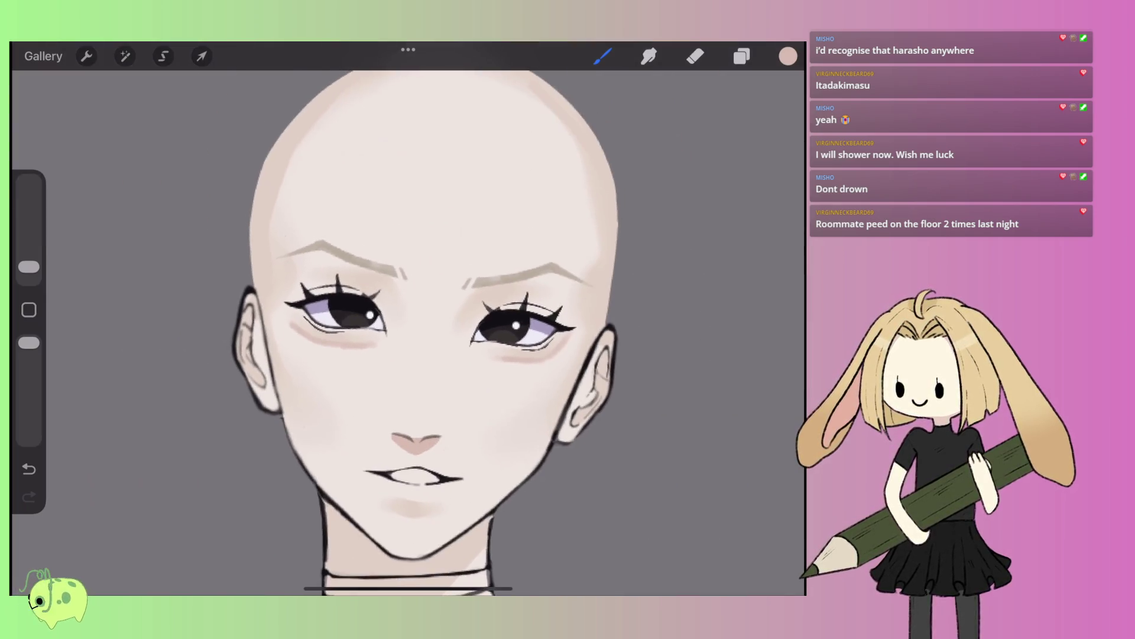
{"action": "scroll", "coordinate": [408, 331], "scroll_direction": "up", "scroll_amount": 3}
{"action": "scroll", "coordinate": [408, 331], "scroll_direction": "down", "scroll_amount": 2}
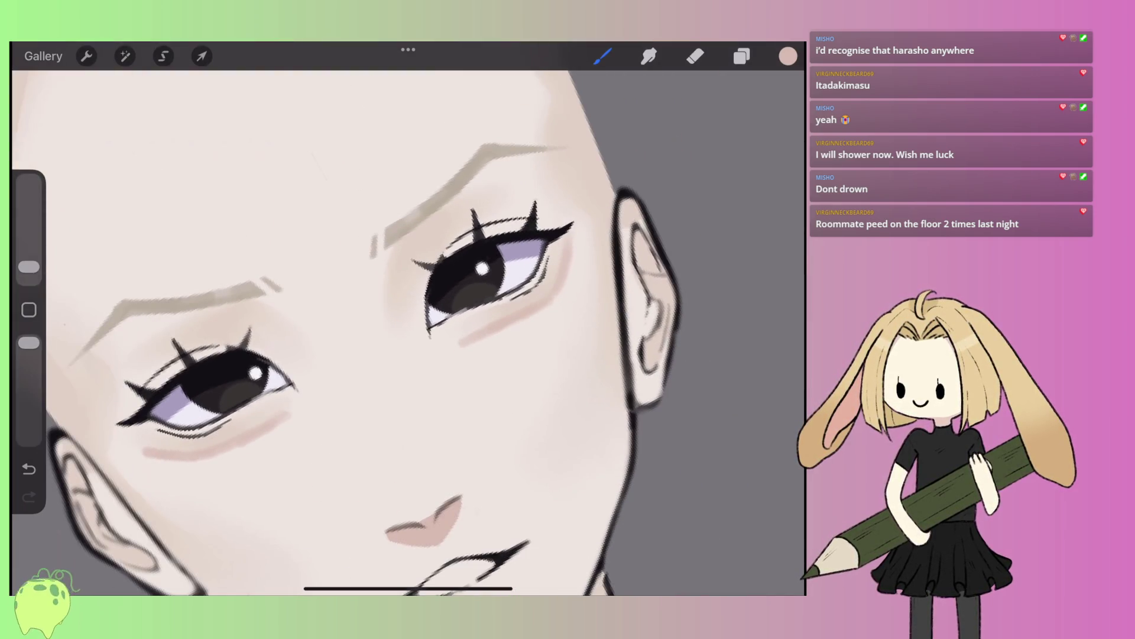
{"action": "scroll", "coordinate": [408, 331], "scroll_direction": "down", "scroll_amount": 3}
{"action": "scroll", "coordinate": [408, 331], "scroll_direction": "up", "scroll_amount": 5}
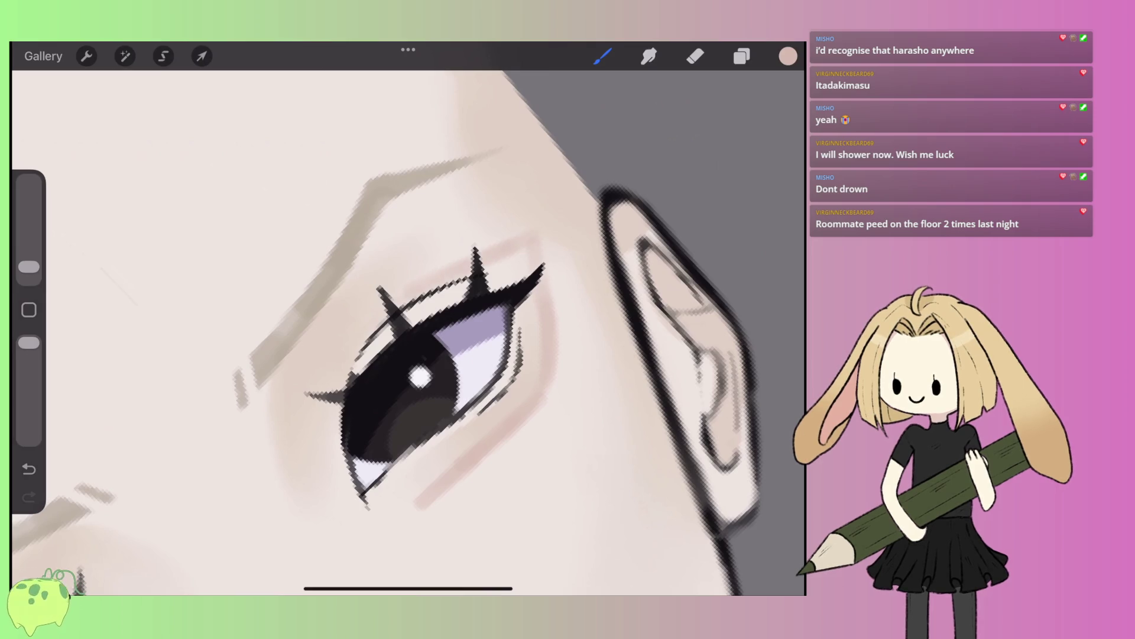
- Darken the upper eyelid crease and add pink shading along the upper and lower lids
{"action": "left_click_drag", "start_coordinate": [417, 281], "coordinate": [487, 247]}
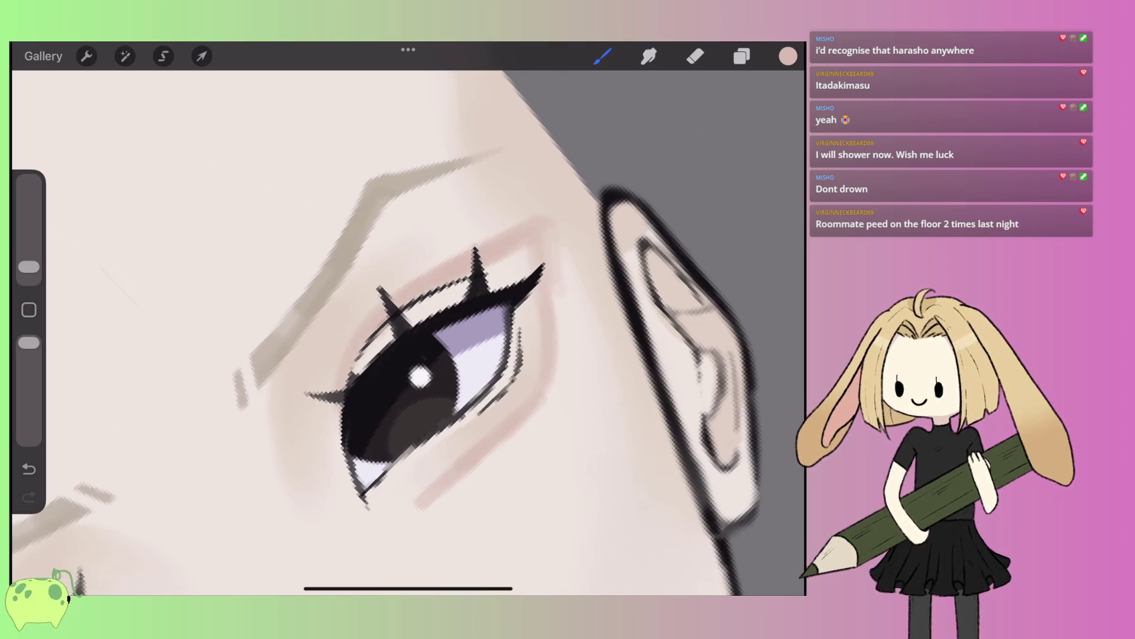
{"action": "mouse_move", "coordinate": [419, 376]}
{"action": "left_mouse_down"}
{"action": "mouse_move", "coordinate": [299, 418]}
{"action": "mouse_move", "coordinate": [393, 537]}
{"action": "mouse_move", "coordinate": [496, 332]}
{"action": "mouse_move", "coordinate": [556, 294]}
{"action": "left_mouse_up"}
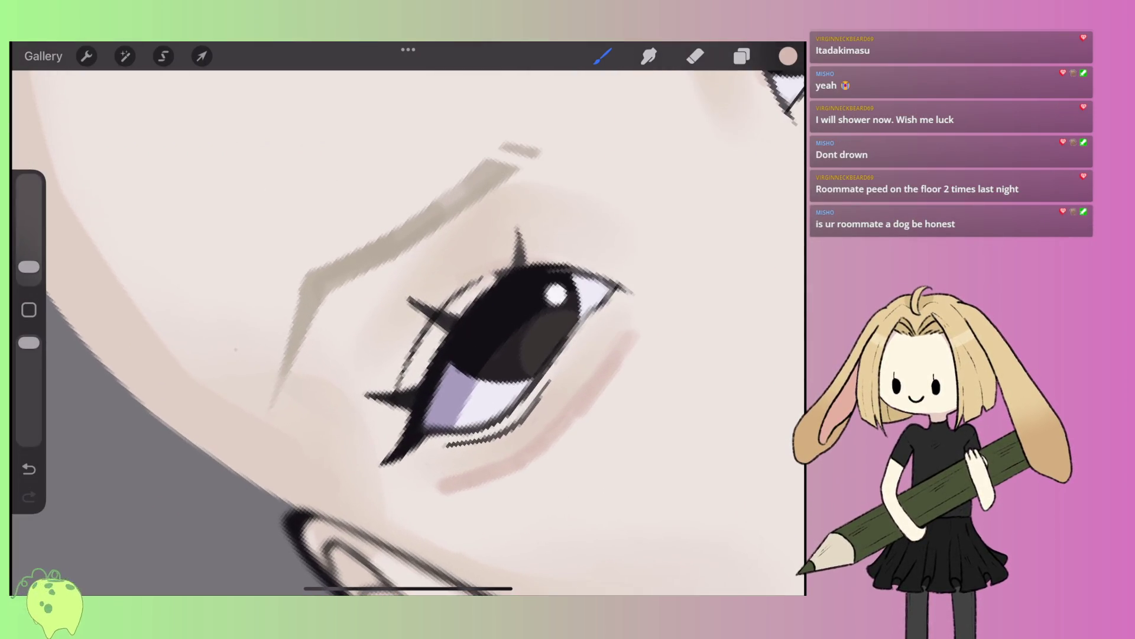
{"action": "mouse_move", "coordinate": [452, 279]}
{"action": "left_mouse_down"}
{"action": "mouse_move", "coordinate": [402, 325]}
{"action": "mouse_move", "coordinate": [378, 390]}
{"action": "left_mouse_up"}
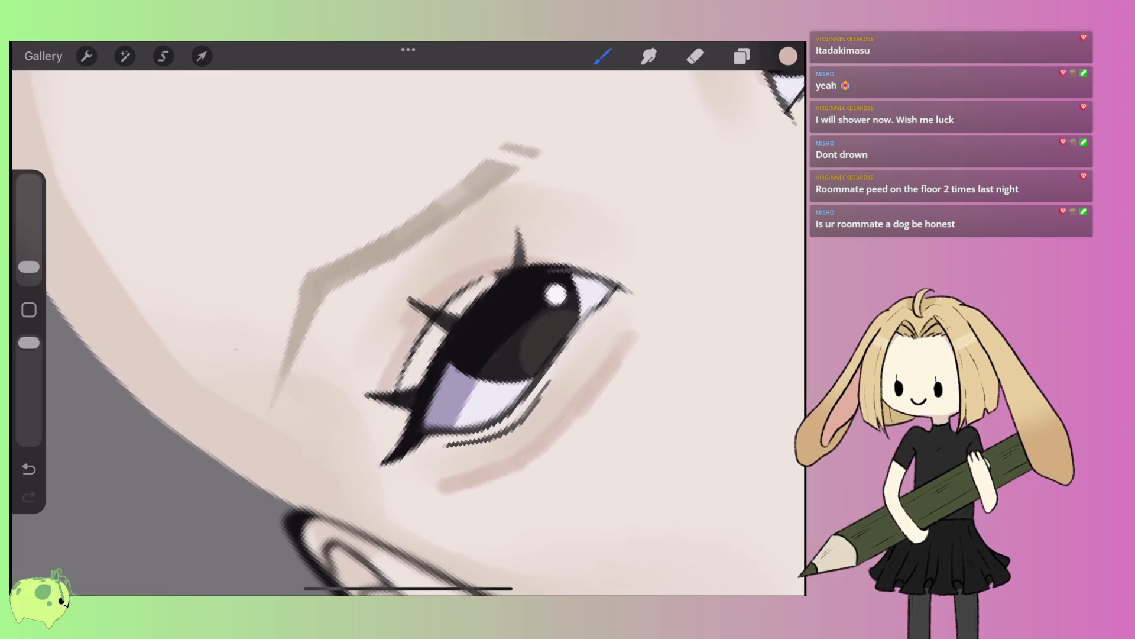
{"action": "key", "text": "ctrl+z"}
{"action": "mouse_move", "coordinate": [465, 274]}
{"action": "left_mouse_down"}
{"action": "mouse_move", "coordinate": [408, 330]}
{"action": "mouse_move", "coordinate": [382, 379]}
{"action": "left_mouse_up"}
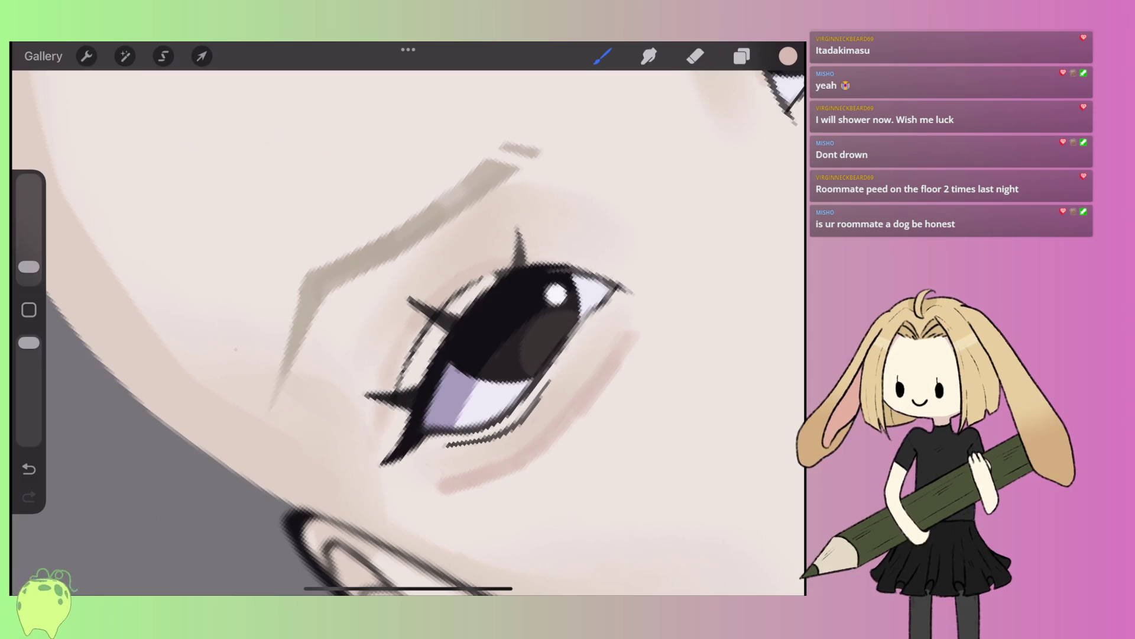
{"action": "left_click_drag", "start_coordinate": [438, 489], "coordinate": [371, 499]}
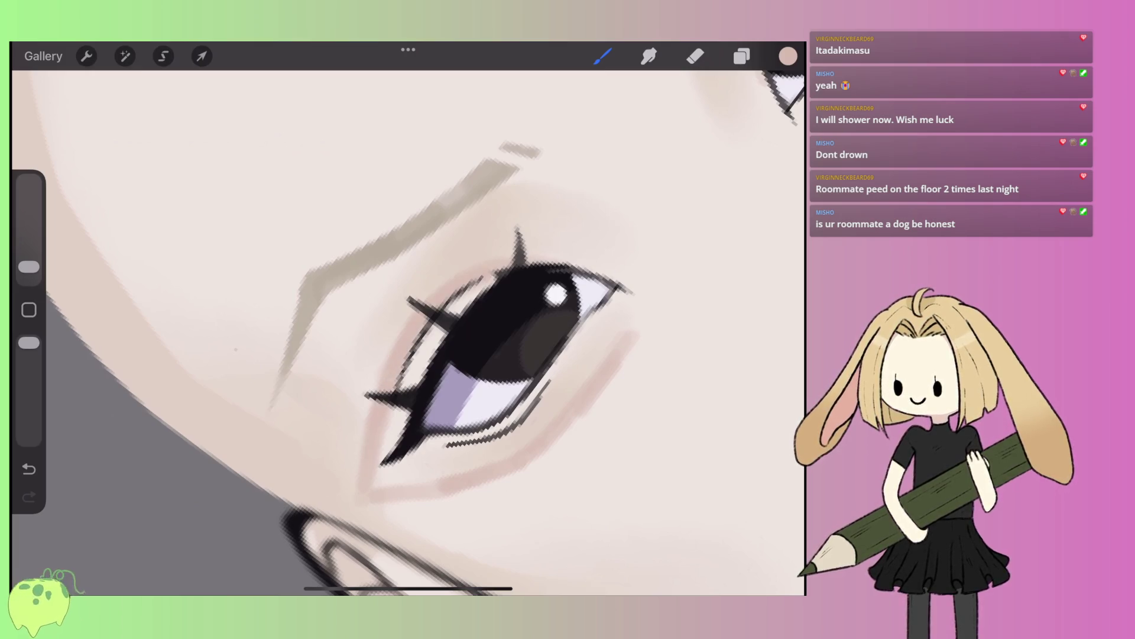
{"action": "key", "text": "s"}
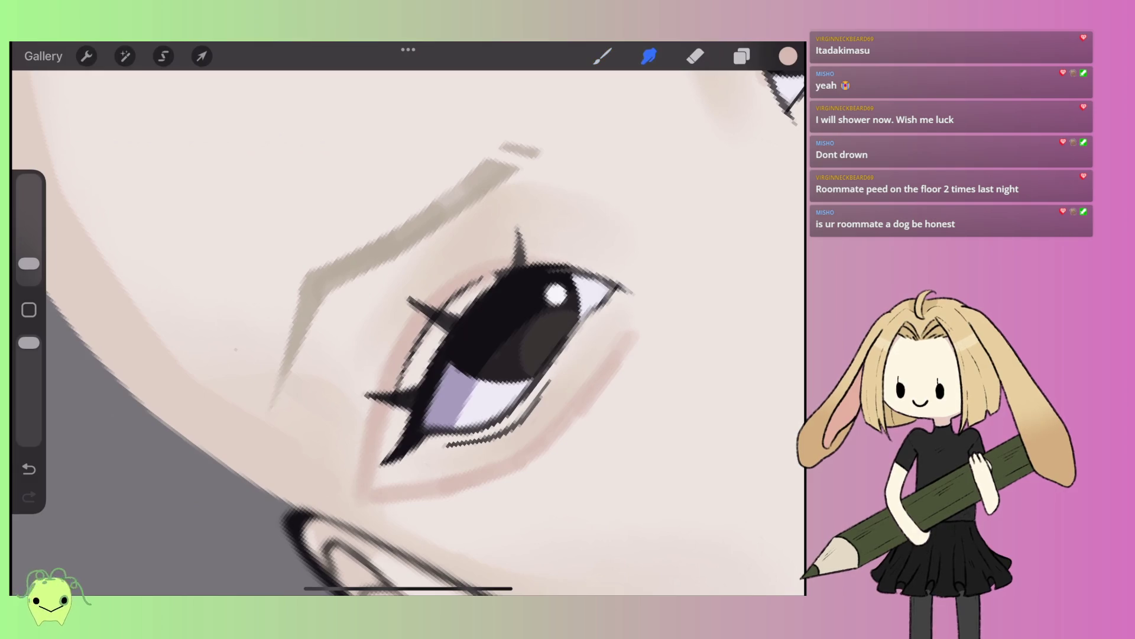
- Shrink the smudge tip, sample the near-white skin and paint a pale highlight below the eye
{"action": "left_click_drag", "start_coordinate": [29, 263], "coordinate": [29, 269]}
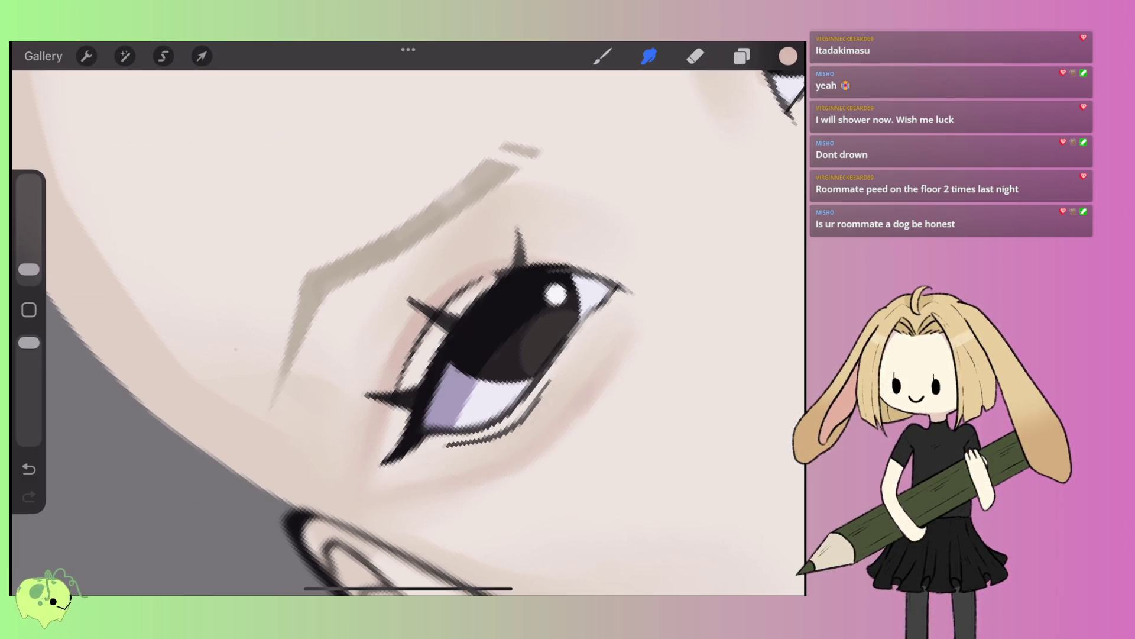
{"action": "left_click", "coordinate": [637, 429]}
{"action": "left_click", "coordinate": [603, 57]}
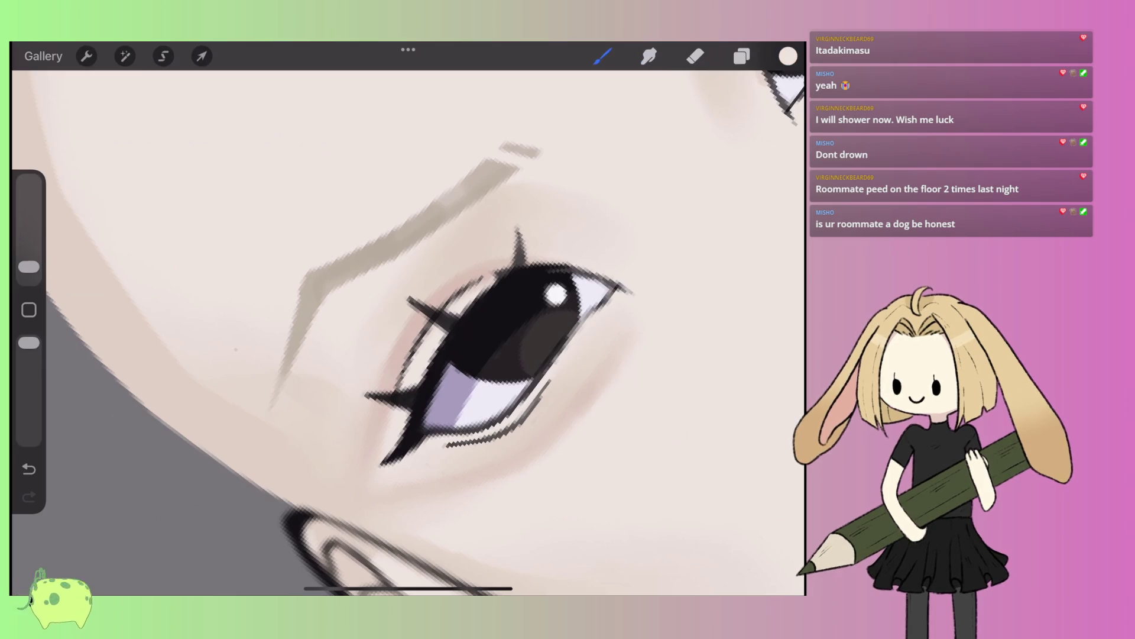
{"action": "mouse_move", "coordinate": [609, 375]}
{"action": "left_mouse_down"}
{"action": "mouse_move", "coordinate": [550, 445]}
{"action": "mouse_move", "coordinate": [446, 500]}
{"action": "left_mouse_up"}
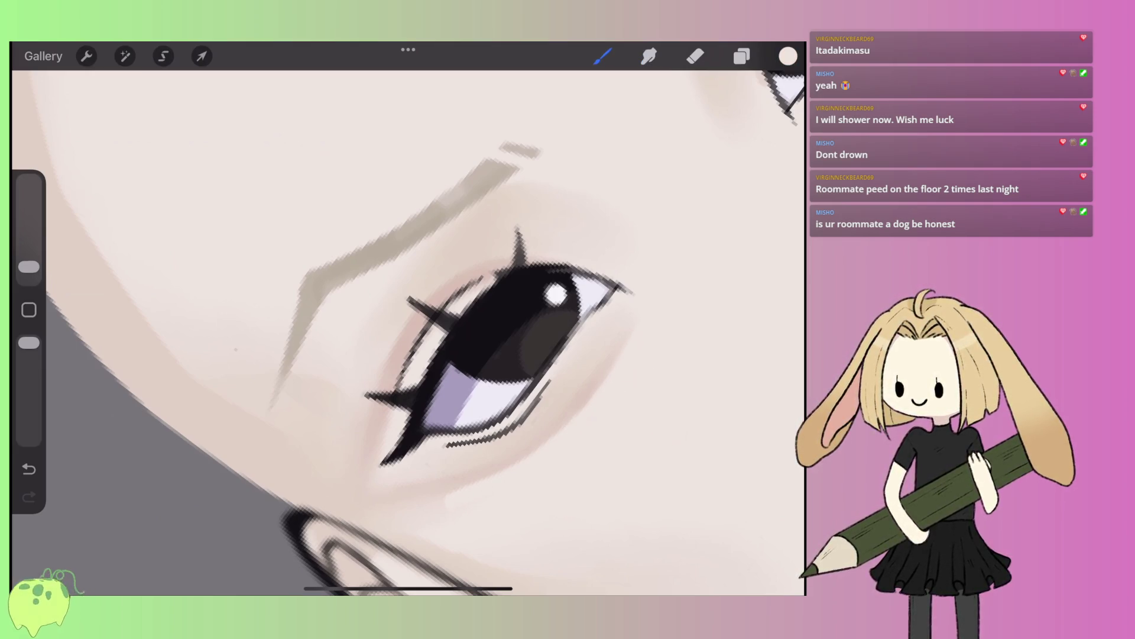
- Smudge the pink skin tone above the lashes to blend it
{"action": "scroll", "coordinate": [408, 319], "scroll_direction": "down", "scroll_amount": 5}
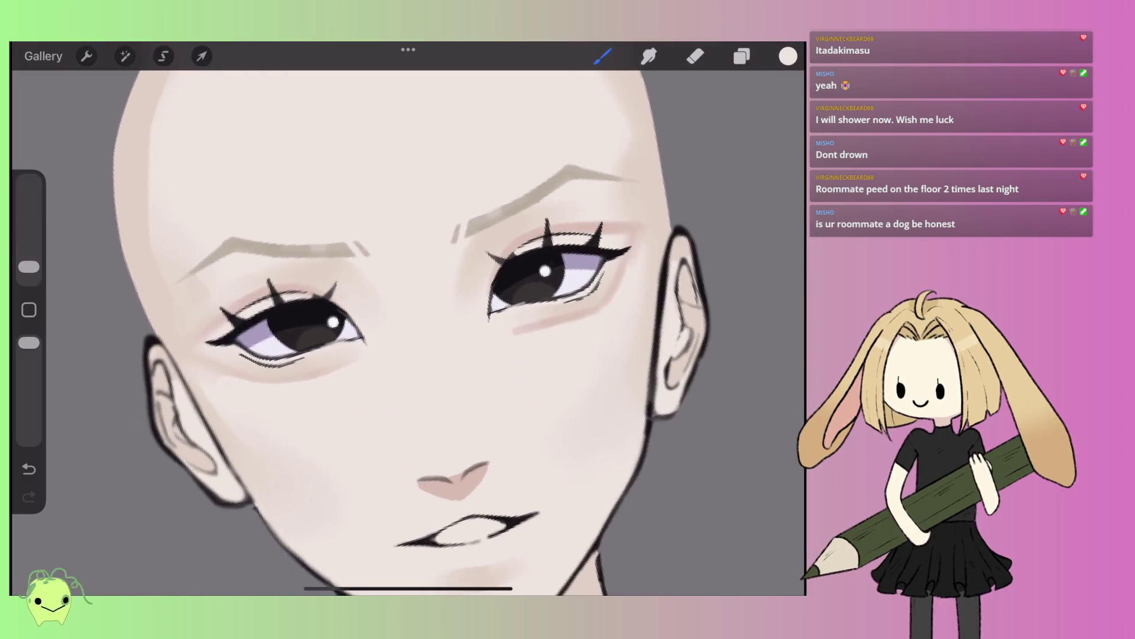
{"action": "scroll", "coordinate": [408, 319], "scroll_direction": "up", "scroll_amount": 5}
{"action": "left_click", "coordinate": [649, 56]}
{"action": "left_click_drag", "start_coordinate": [549, 166], "coordinate": [545, 140]}
{"action": "scroll", "coordinate": [408, 319], "scroll_direction": "up", "scroll_amount": 3}
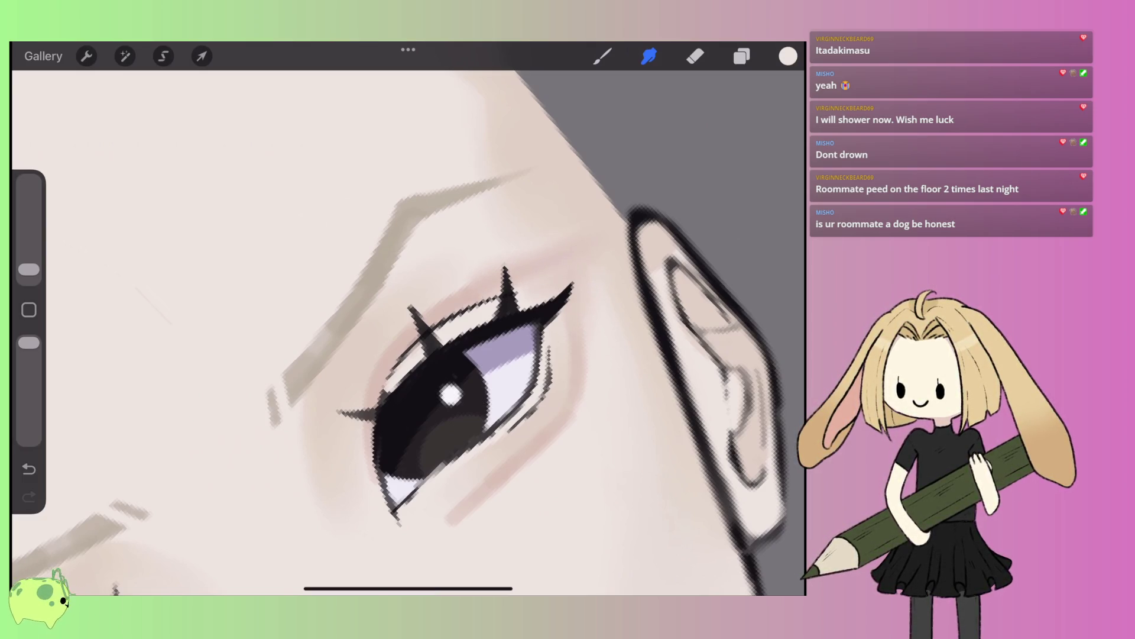
- Undo the last smudge stroke near the eye and return to the brush
{"action": "key", "text": "ctrl+z"}
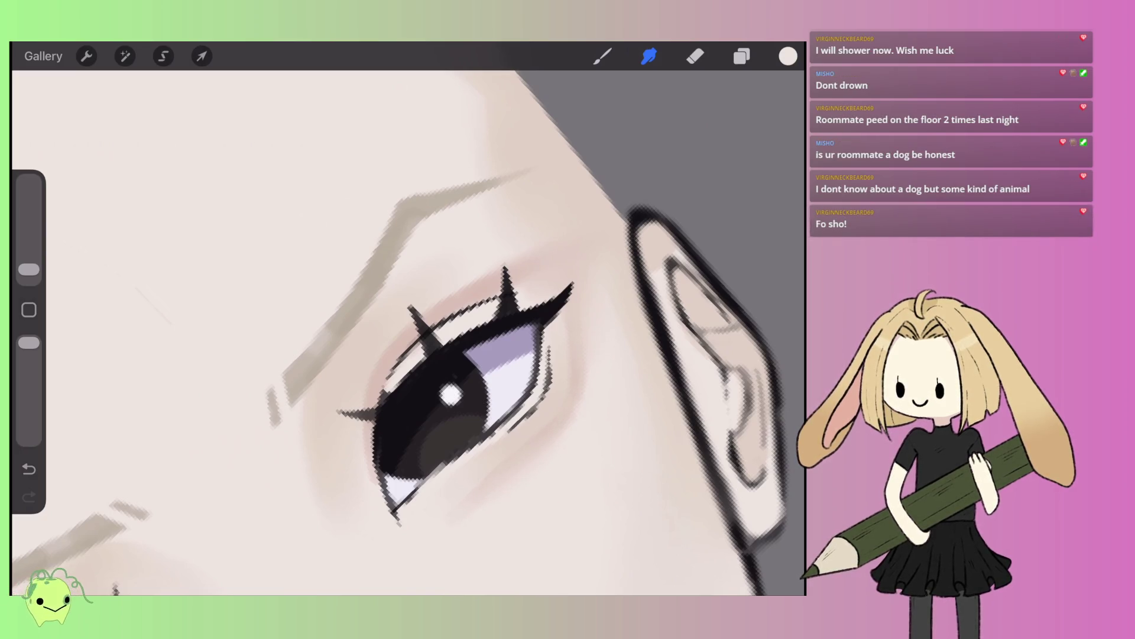
{"action": "scroll", "coordinate": [408, 331], "scroll_direction": "down", "scroll_amount": 3}
{"action": "key", "text": "b"}
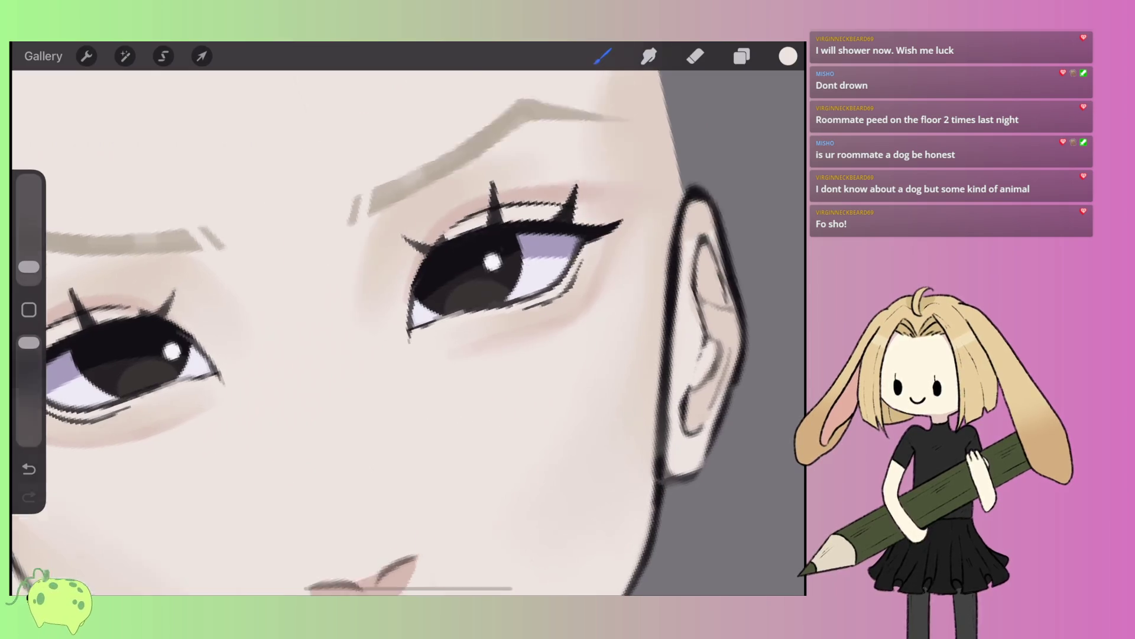
{"action": "scroll", "coordinate": [514, 266], "scroll_direction": "up", "scroll_amount": 3}
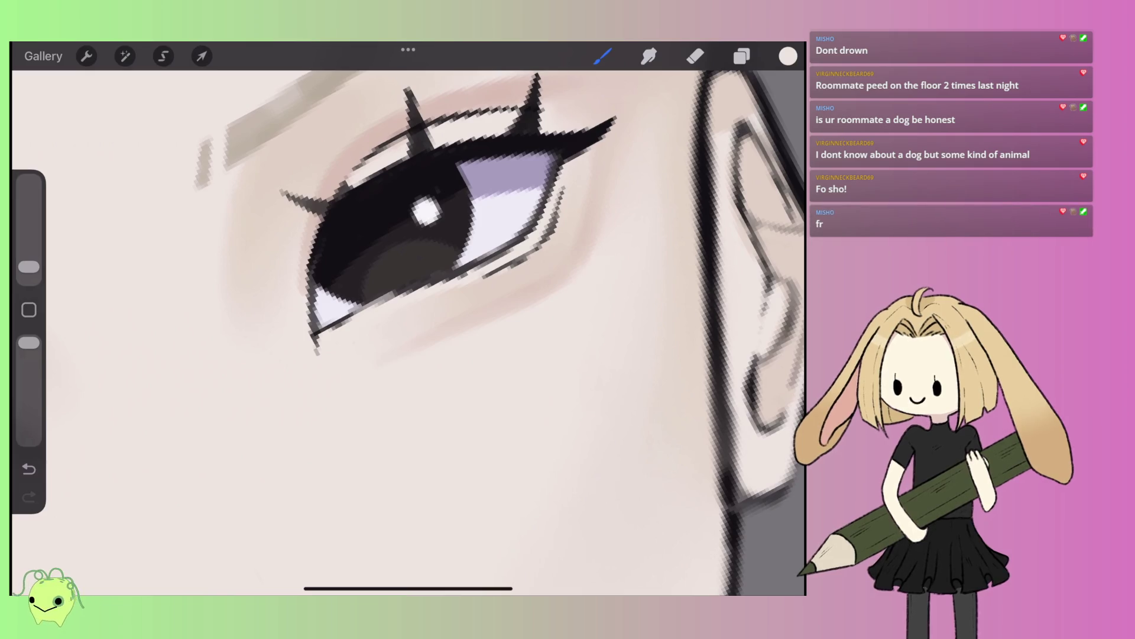
{"action": "scroll", "coordinate": [408, 331], "scroll_direction": "down", "scroll_amount": 5}
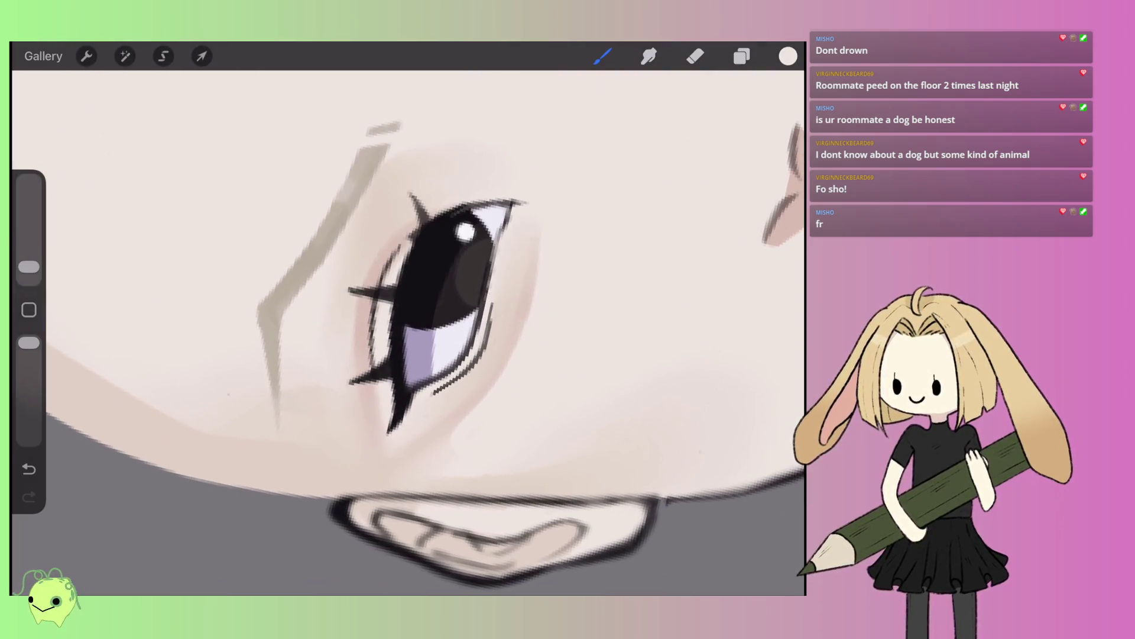
- Sample the peach, then the near-white, skin colour from the cheek, and ready the Smudge tool
{"action": "left_click", "coordinate": [456, 391]}
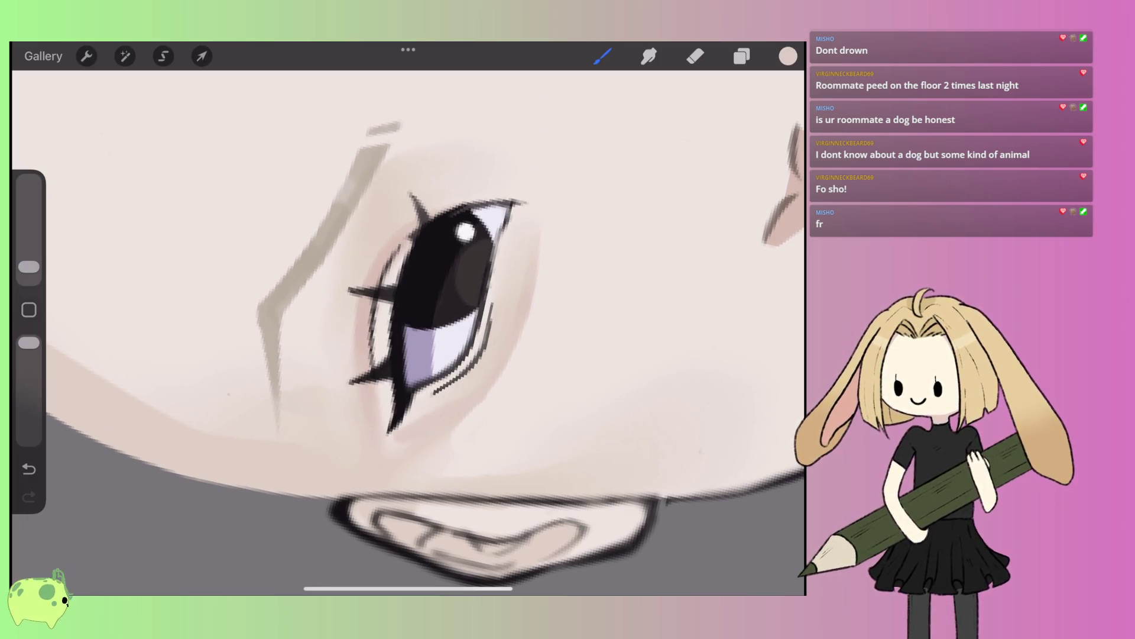
{"action": "left_click", "coordinate": [500, 407]}
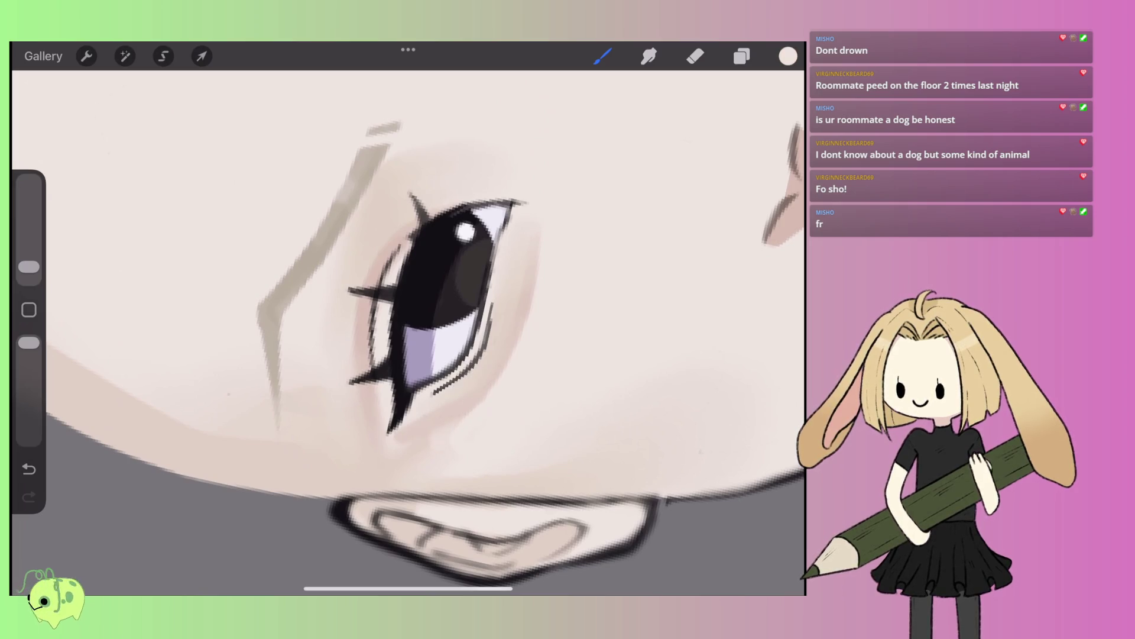
{"action": "left_click", "coordinate": [696, 56]}
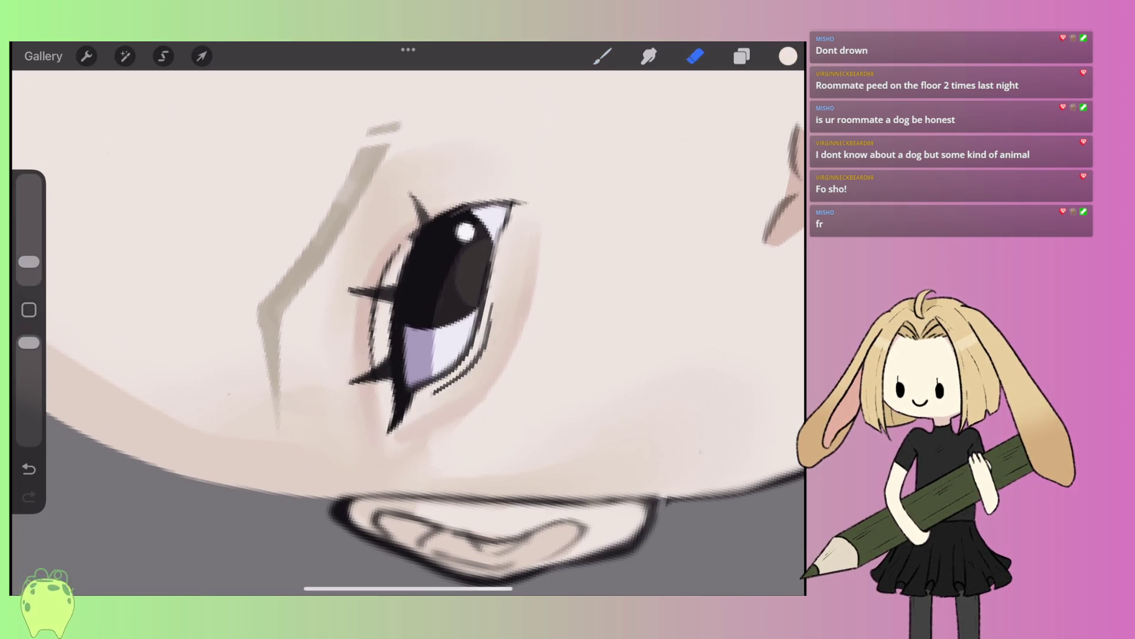
{"action": "left_click", "coordinate": [648, 56]}
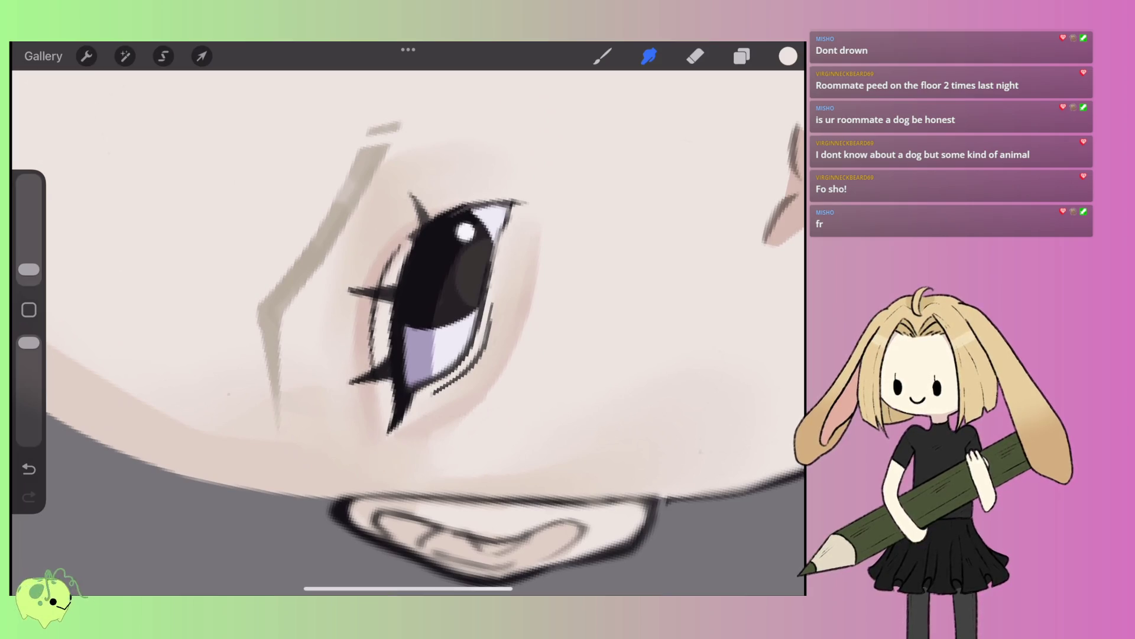
{"action": "scroll", "coordinate": [408, 320], "scroll_direction": "down", "scroll_amount": 10}
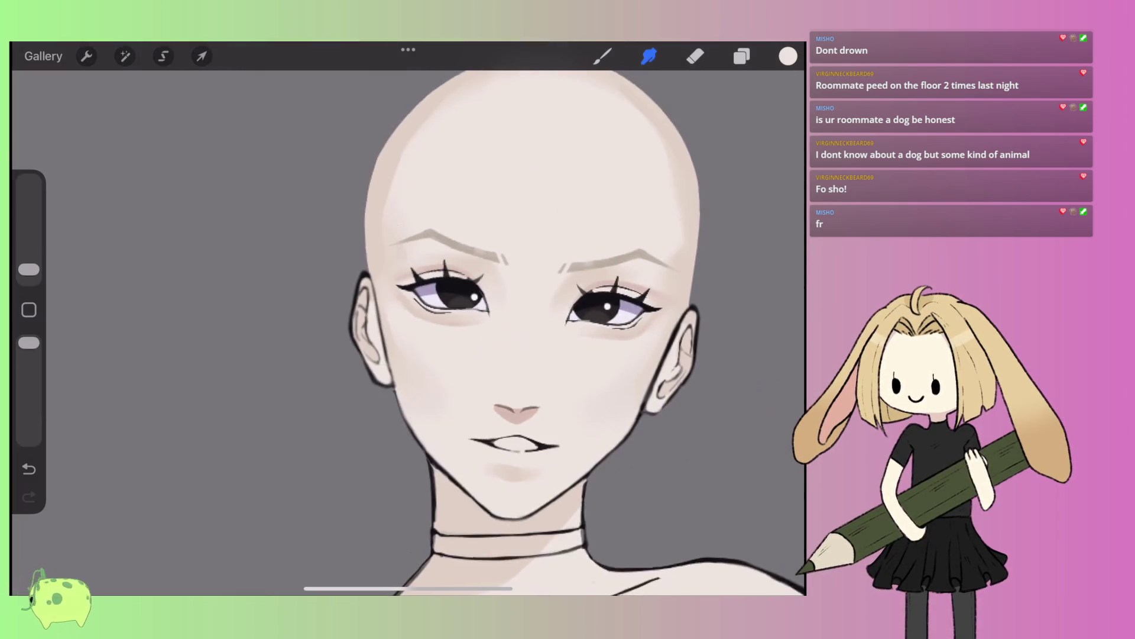
- Sample the pink skin above the eye and paint a faint skin-tone mark between the eyes
{"action": "scroll", "coordinate": [456, 319], "scroll_direction": "up", "scroll_amount": 2}
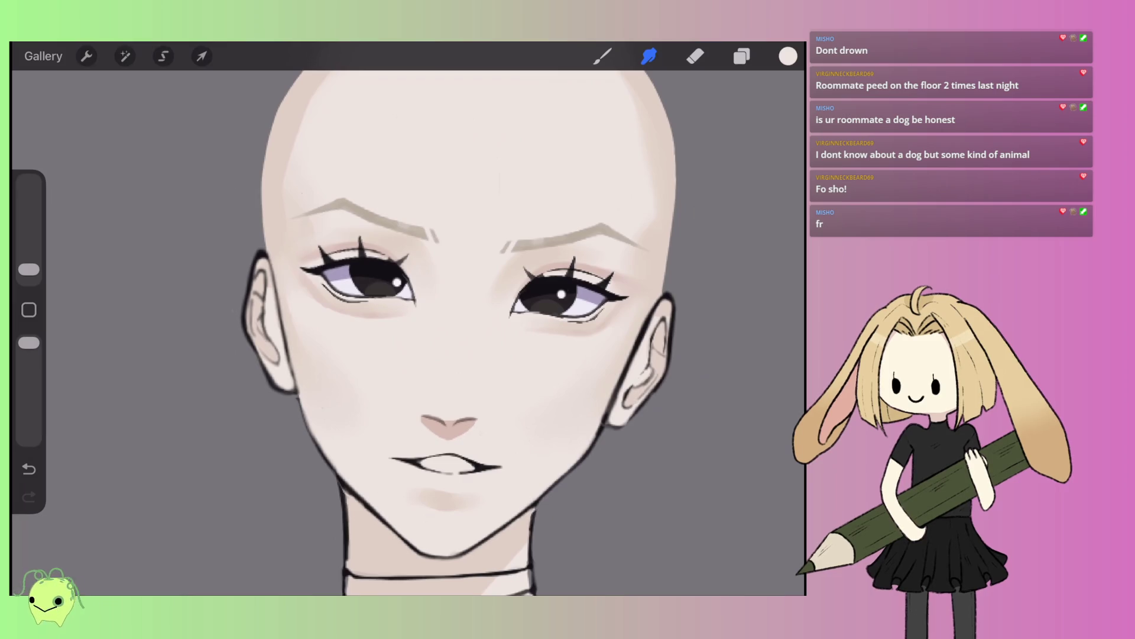
{"action": "scroll", "coordinate": [443, 332], "scroll_direction": "up", "scroll_amount": 2}
{"action": "left_click", "coordinate": [602, 56]}
{"action": "scroll", "coordinate": [414, 332], "scroll_direction": "up", "scroll_amount": 2}
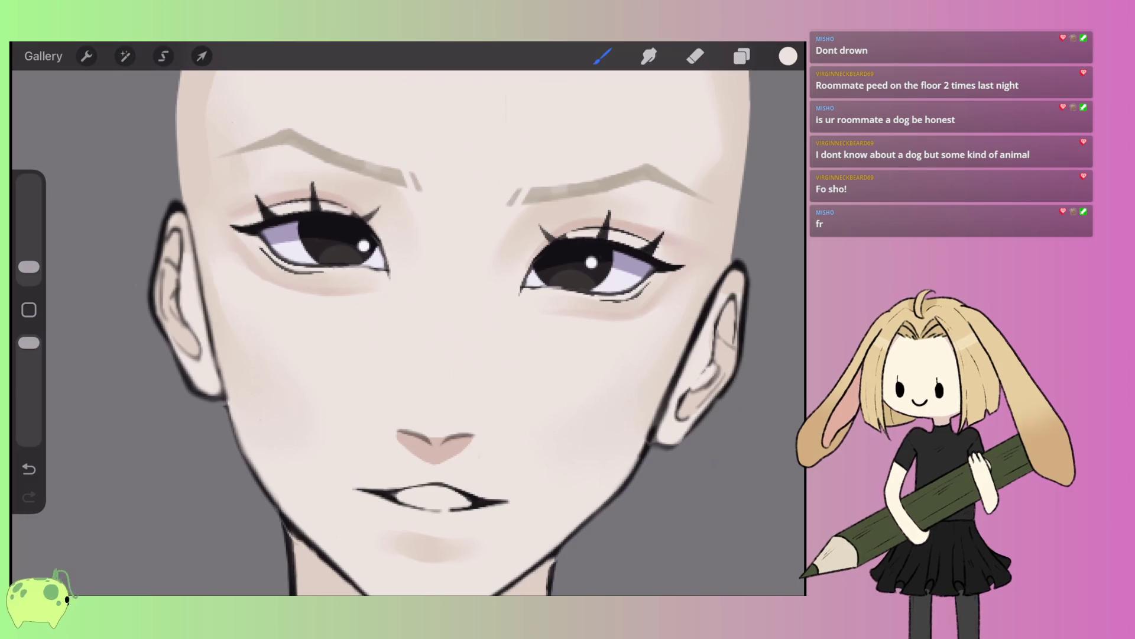
{"action": "left_click", "coordinate": [579, 206]}
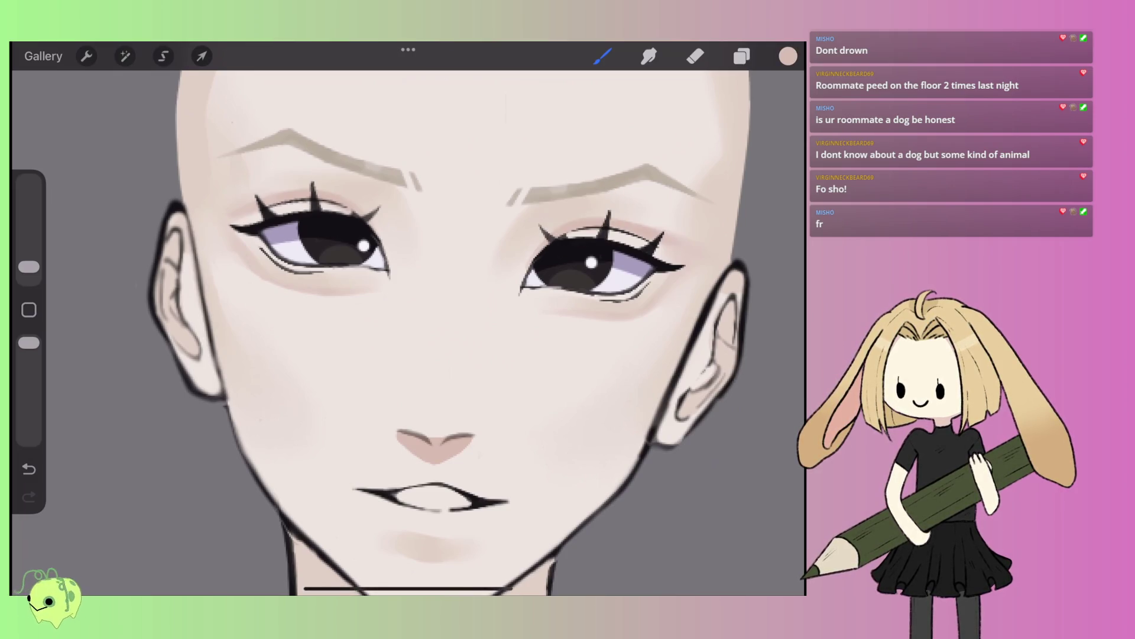
{"action": "left_click_drag", "start_coordinate": [421, 243], "coordinate": [419, 255]}
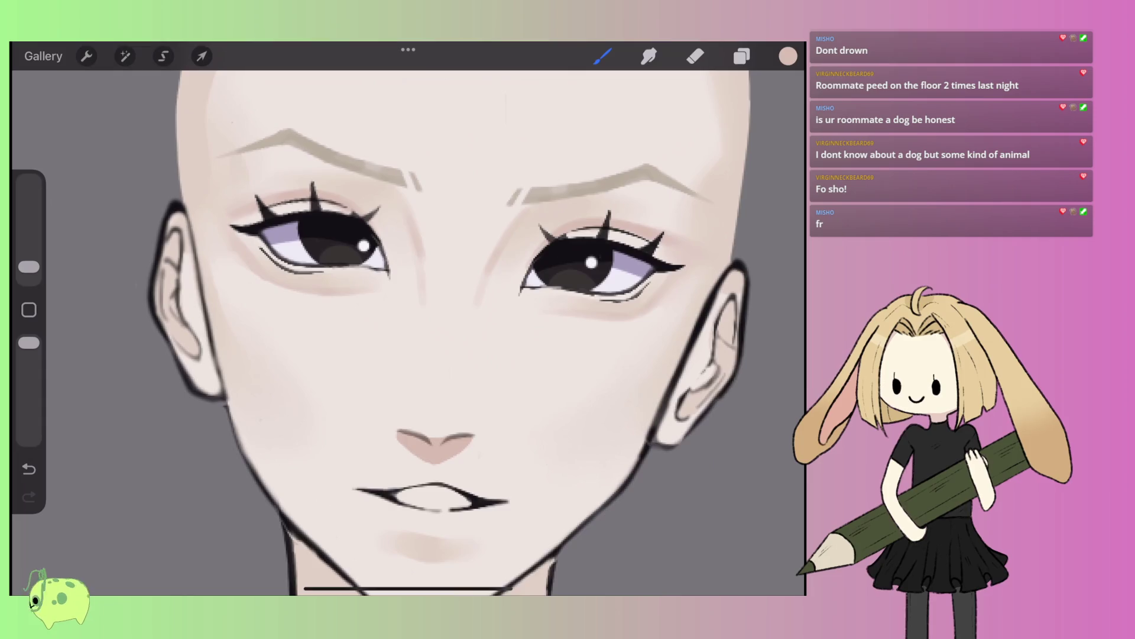
{"action": "scroll", "coordinate": [408, 331], "scroll_direction": "up", "scroll_amount": 2}
- Alternate between Smudge and brush to blend the shading around the eyes
{"action": "key", "text": "s"}
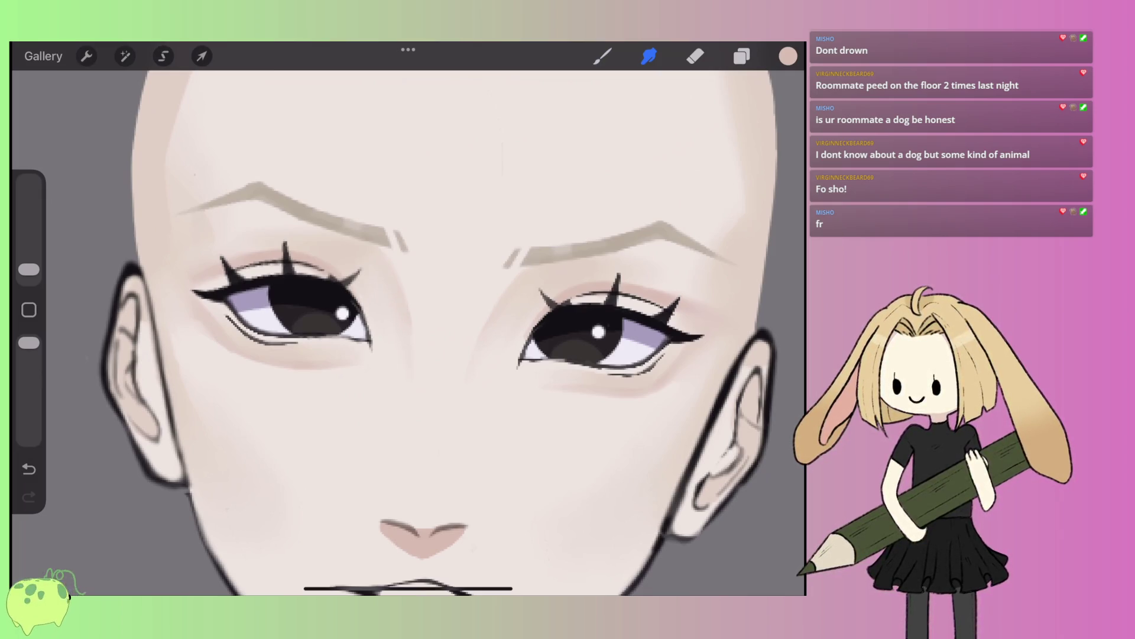
{"action": "scroll", "coordinate": [408, 331], "scroll_direction": "down", "scroll_amount": 3}
{"action": "scroll", "coordinate": [408, 331], "scroll_direction": "up", "scroll_amount": 3}
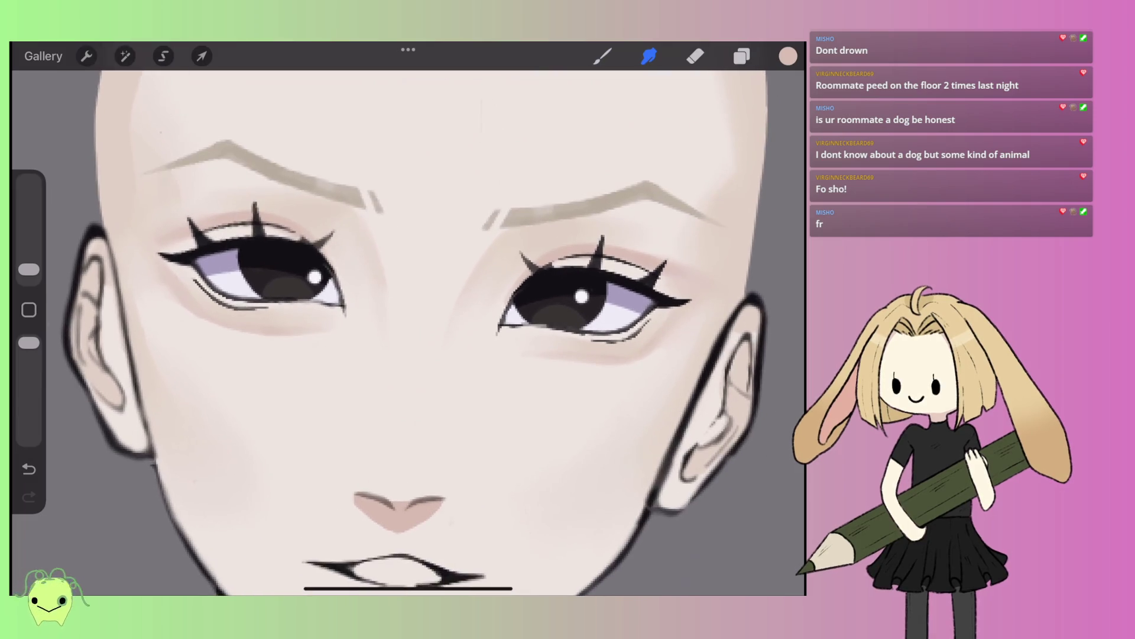
{"action": "key", "text": "b"}
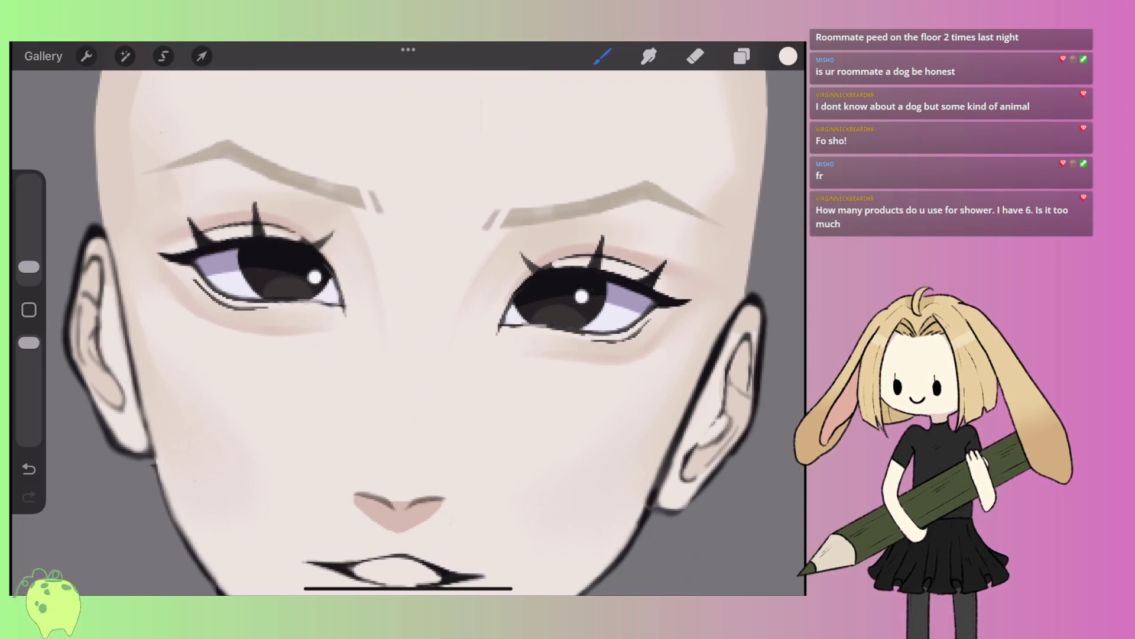
{"action": "scroll", "coordinate": [408, 320], "scroll_direction": "down", "scroll_amount": 5}
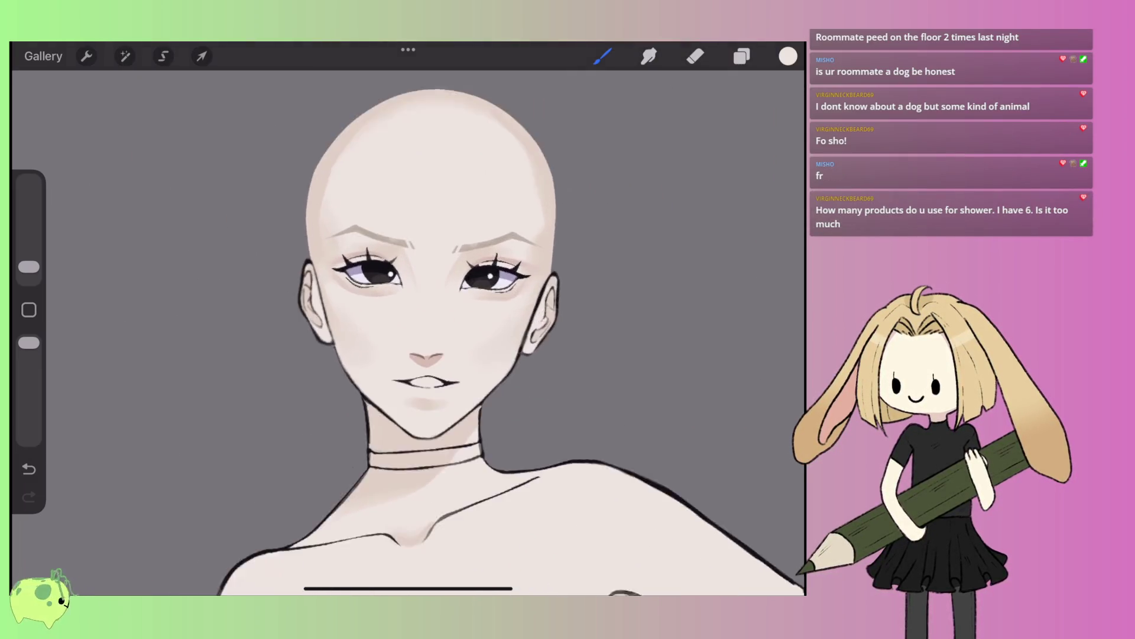
{"action": "scroll", "coordinate": [408, 320], "scroll_direction": "up", "scroll_amount": 5}
{"action": "key", "text": "s"}
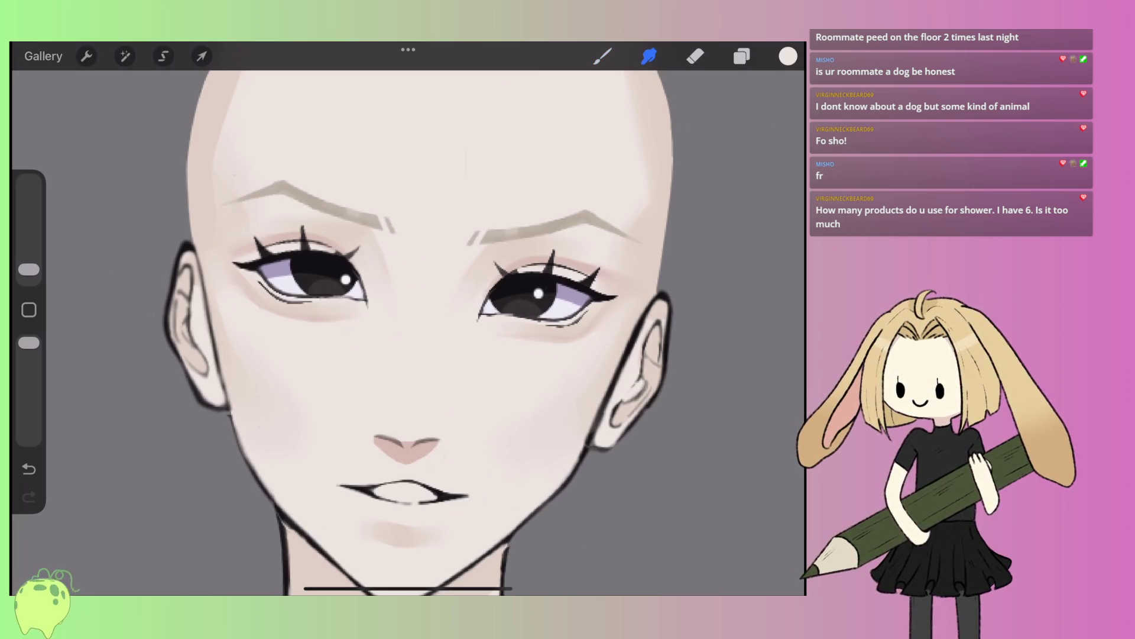
{"action": "scroll", "coordinate": [408, 319], "scroll_direction": "down", "scroll_amount": 2}
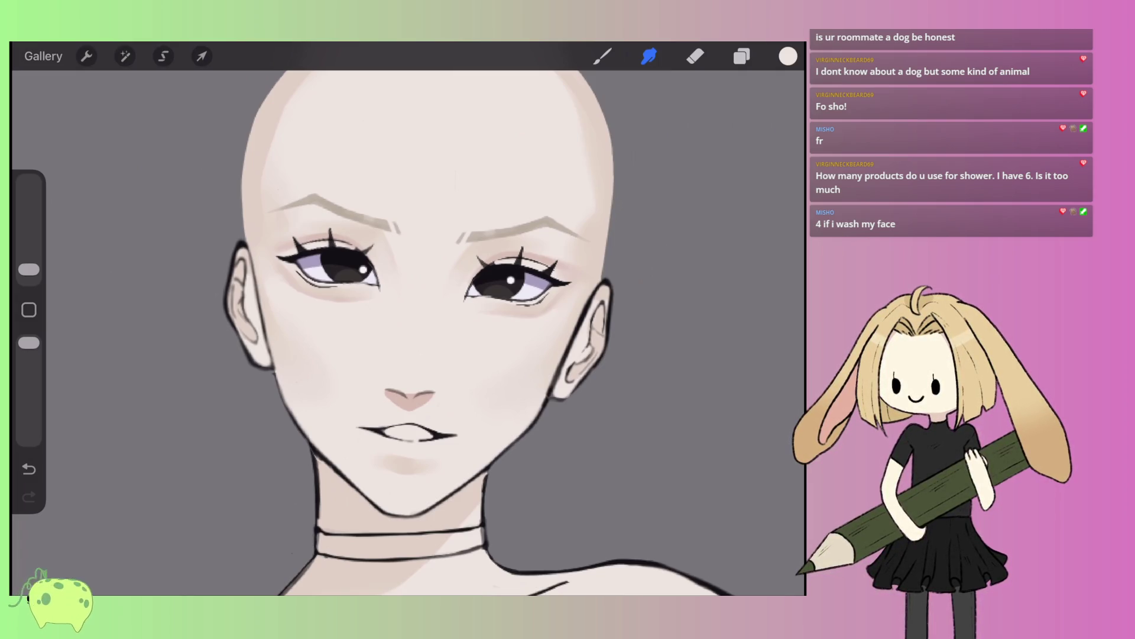
{"action": "scroll", "coordinate": [408, 331], "scroll_direction": "up", "scroll_amount": 3}
- Sample the skin colour beside the right eye and select the Monoline brush
{"action": "mouse_move", "coordinate": [613, 241]}
{"action": "left_mouse_down"}
{"action": "mouse_move", "coordinate": [608, 199]}
{"action": "mouse_move", "coordinate": [639, 172]}
{"action": "left_mouse_up"}
{"action": "left_click", "coordinate": [788, 57]}
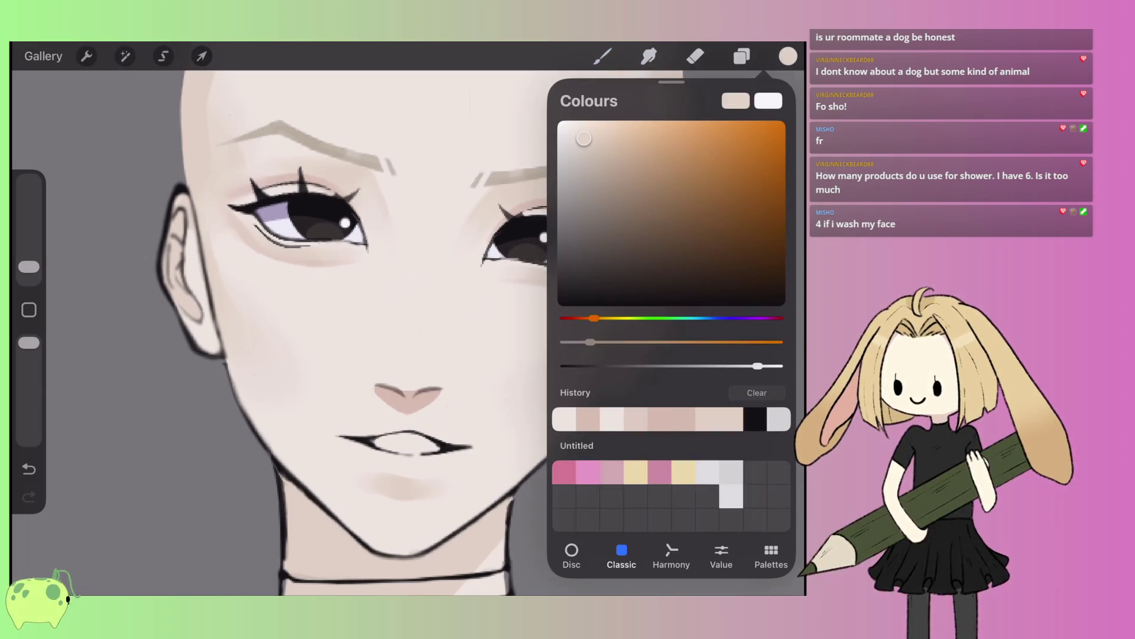
{"action": "scroll", "coordinate": [408, 331], "scroll_direction": "up", "scroll_amount": 3}
{"action": "left_click", "coordinate": [602, 56]}
{"action": "left_click", "coordinate": [658, 204]}
{"action": "left_click", "coordinate": [602, 56]}
- Undo and redo the grey nose stroke, then lay the pale nose-bridge highlight
{"action": "left_click", "coordinate": [28, 468]}
{"action": "left_click", "coordinate": [788, 56]}
{"action": "left_click", "coordinate": [789, 57]}
{"action": "left_click", "coordinate": [28, 496]}
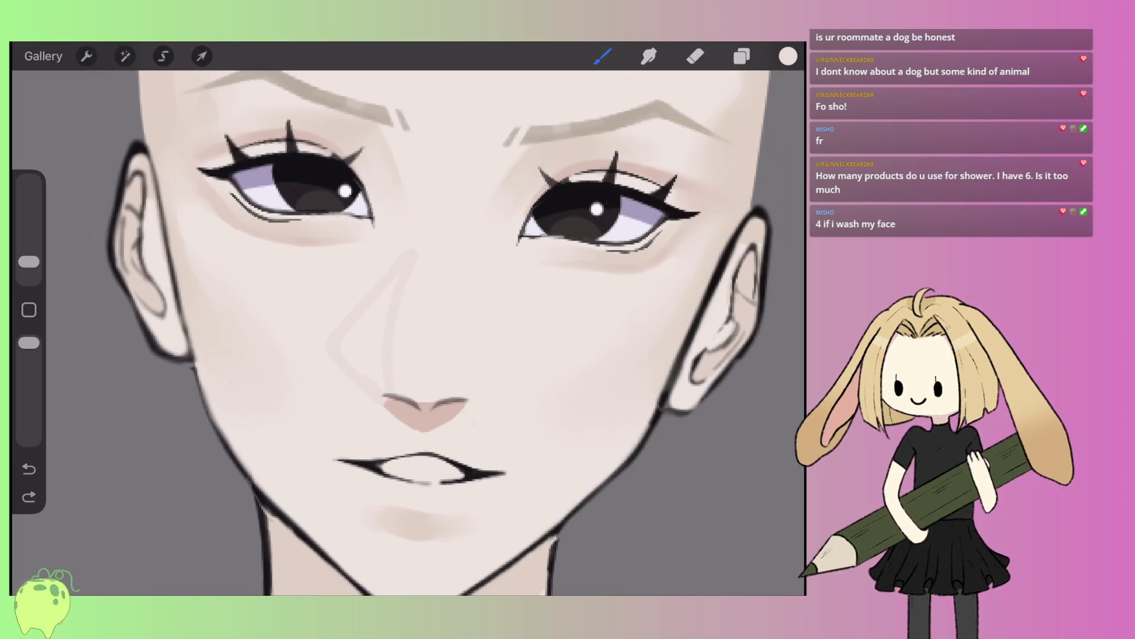
{"action": "left_click", "coordinate": [28, 497]}
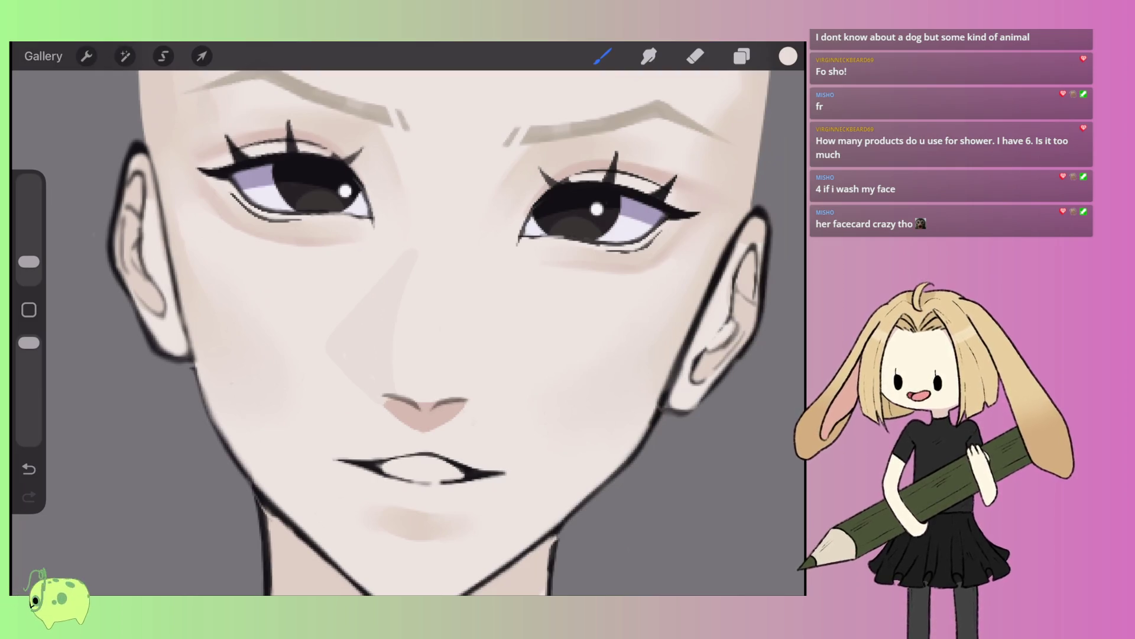
{"action": "scroll", "coordinate": [408, 319], "scroll_direction": "up", "scroll_amount": 3}
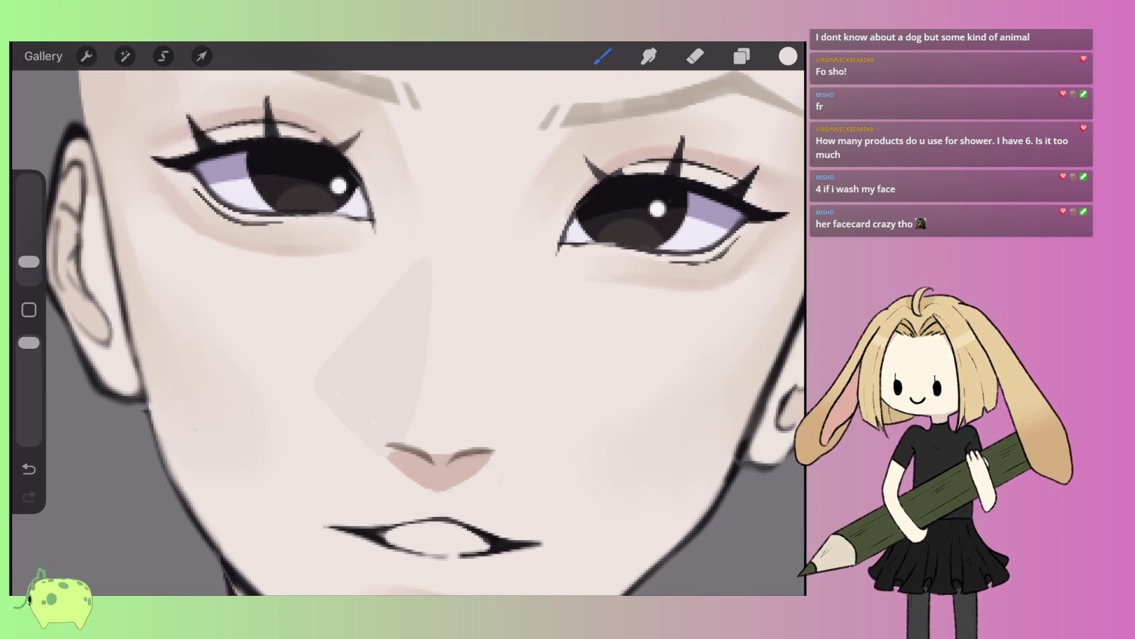
{"action": "left_click", "coordinate": [455, 369]}
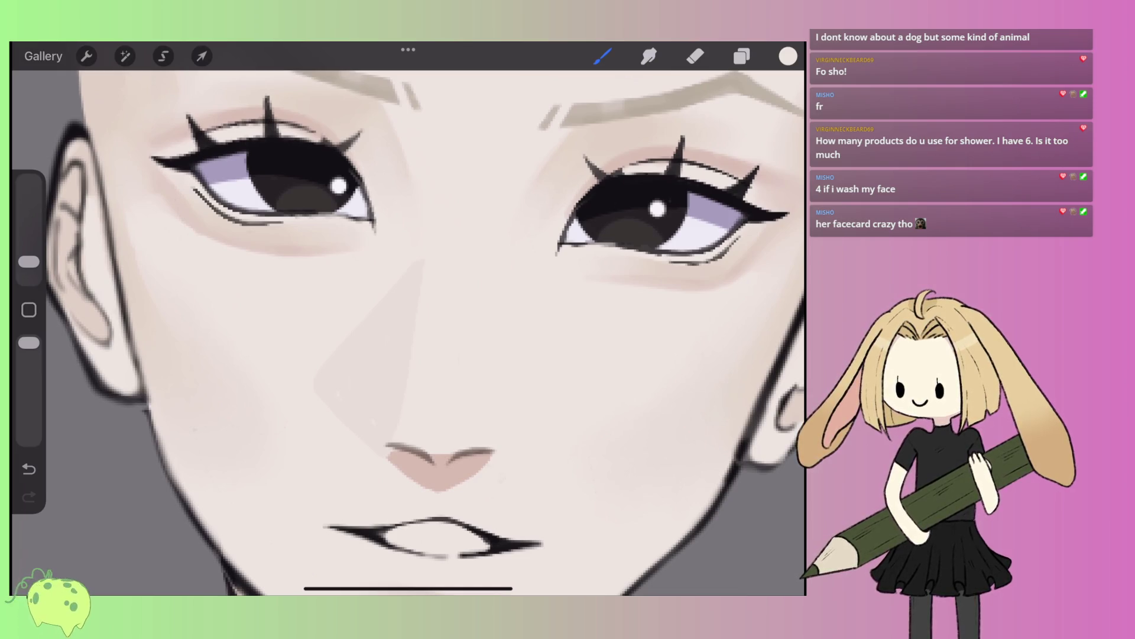
{"action": "left_click", "coordinate": [375, 334]}
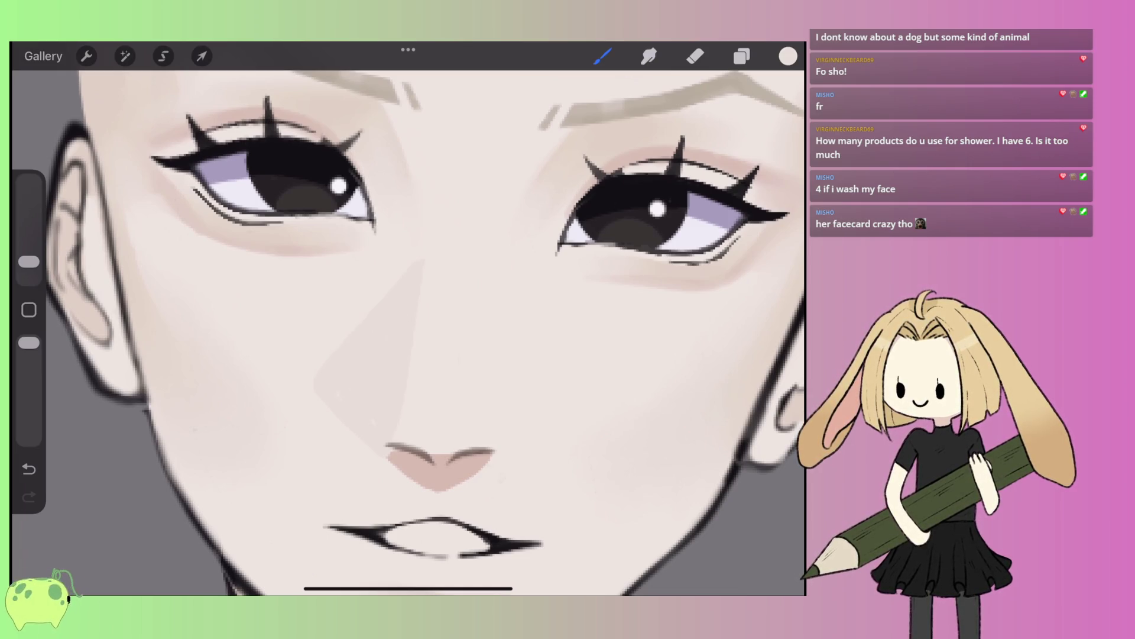
- Sample the nose-tip pink, dab it along the nose's left edge, then smudge and open Layers
{"action": "left_click", "coordinate": [431, 452]}
{"action": "left_click", "coordinate": [389, 450]}
{"action": "scroll", "coordinate": [408, 331], "scroll_direction": "down", "scroll_amount": 3}
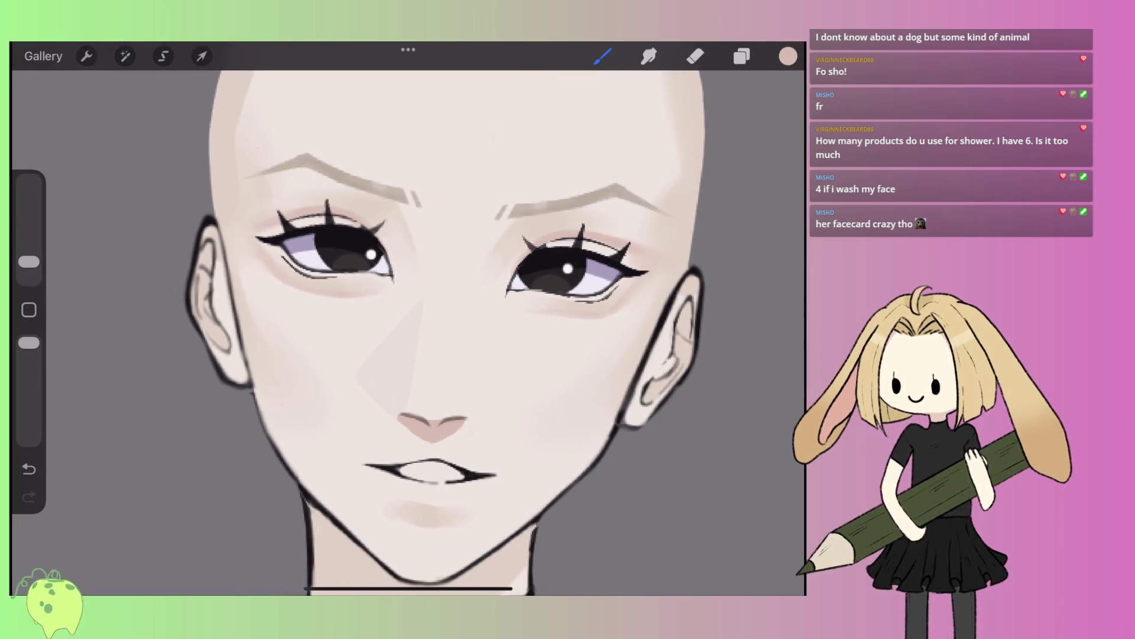
{"action": "scroll", "coordinate": [408, 332], "scroll_direction": "up", "scroll_amount": 2}
{"action": "left_click", "coordinate": [648, 56]}
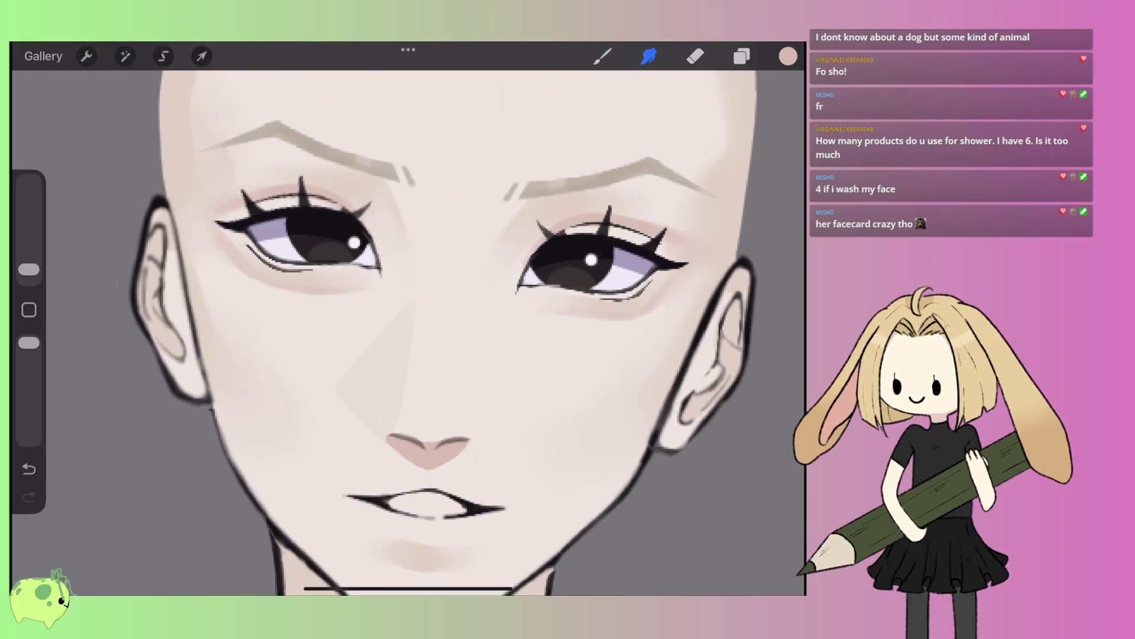
{"action": "scroll", "coordinate": [408, 332], "scroll_direction": "down", "scroll_amount": 5}
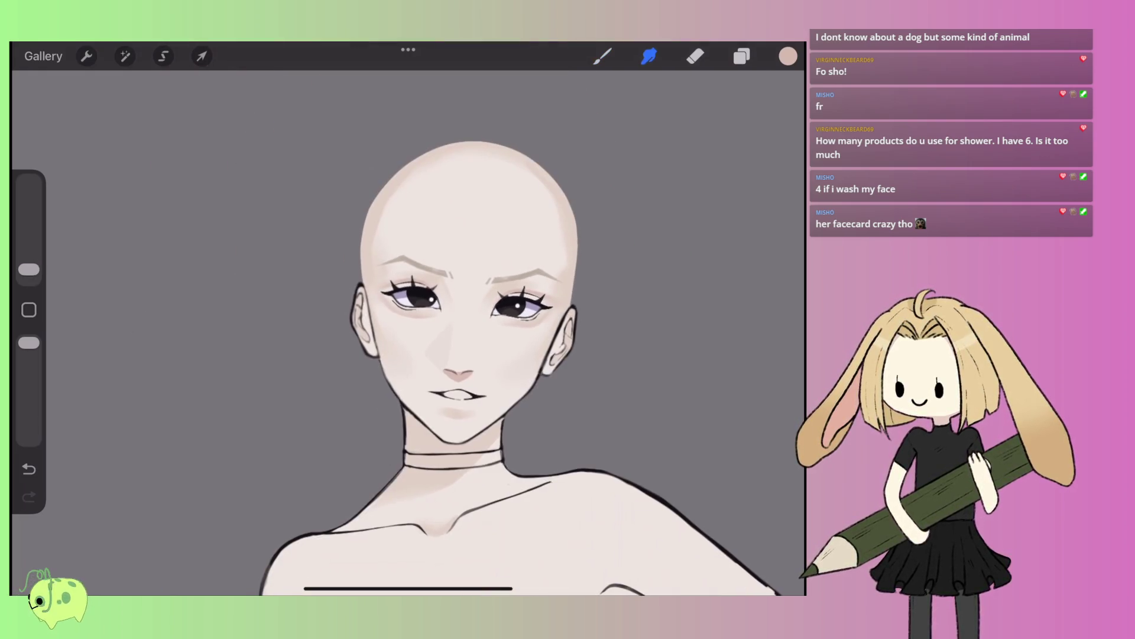
{"action": "scroll", "coordinate": [408, 331], "scroll_direction": "up", "scroll_amount": 2}
{"action": "left_click", "coordinate": [741, 56]}
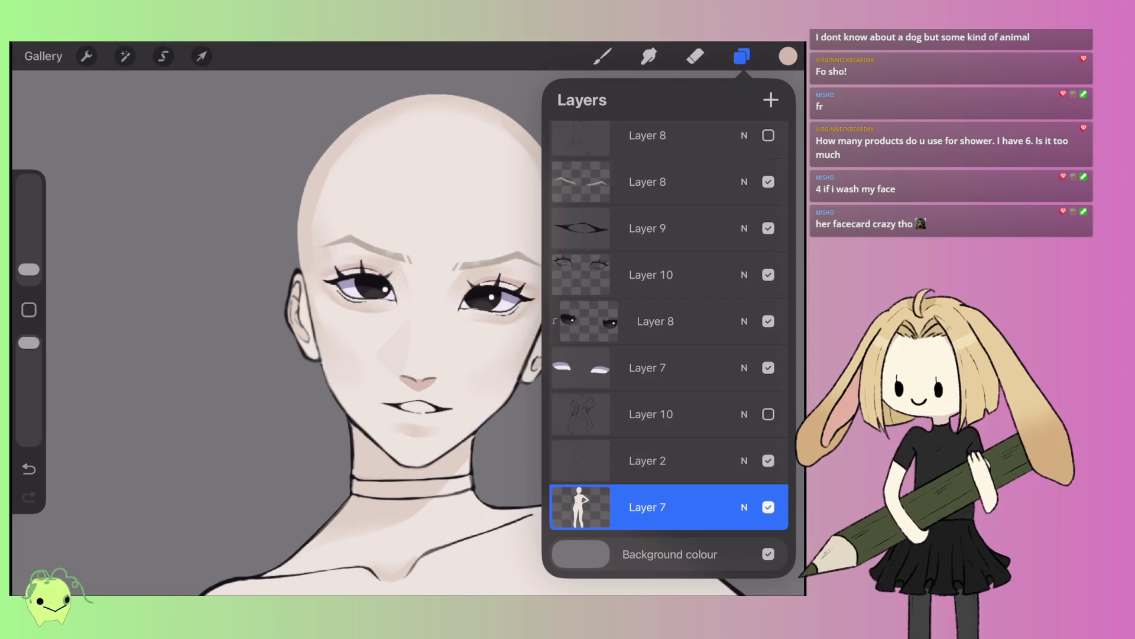
- On the eye-whites Layer 7, sample white from the eye and paint white teeth in the mouth
{"action": "left_click", "coordinate": [647, 367]}
{"action": "left_click", "coordinate": [649, 56]}
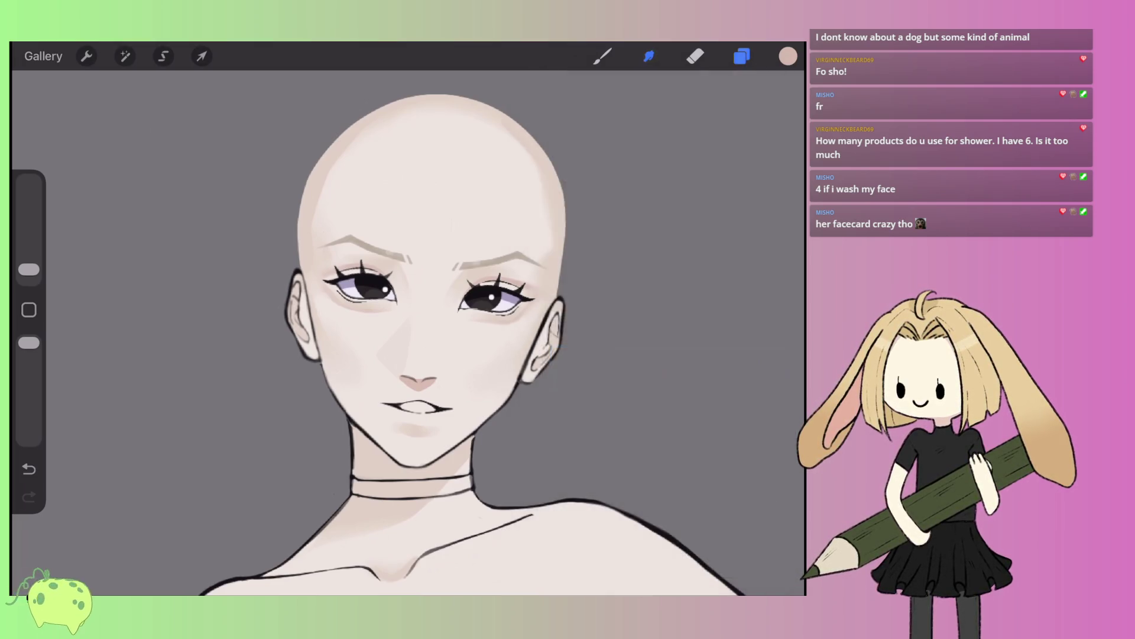
{"action": "scroll", "coordinate": [408, 331], "scroll_direction": "up", "scroll_amount": 3}
{"action": "left_click", "coordinate": [573, 243]}
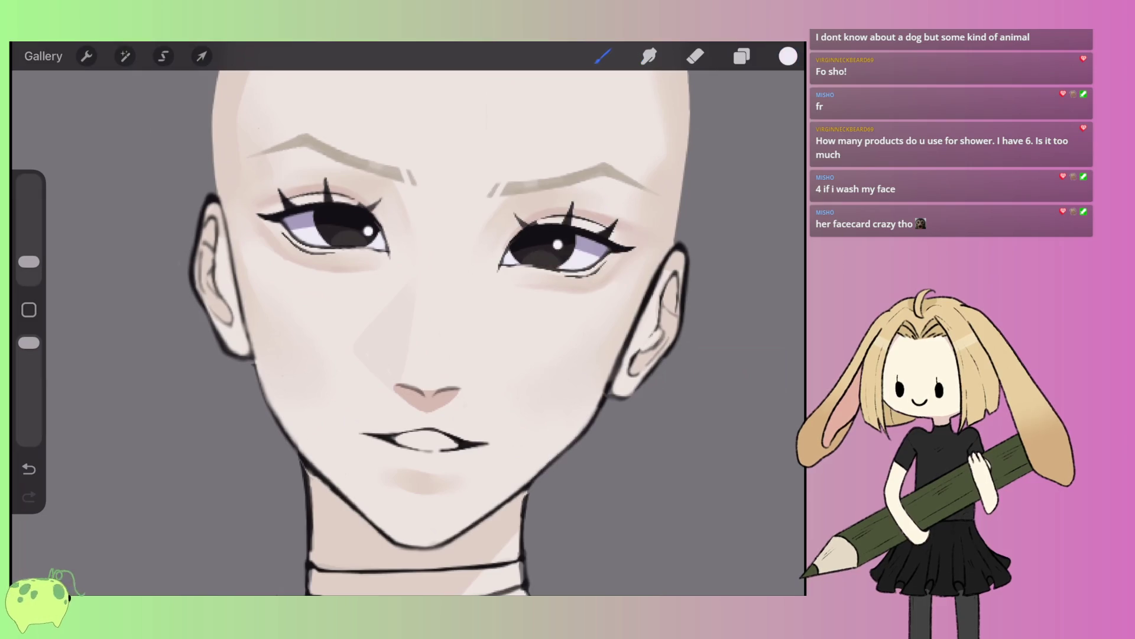
{"action": "left_click", "coordinate": [602, 56]}
{"action": "left_click", "coordinate": [28, 468]}
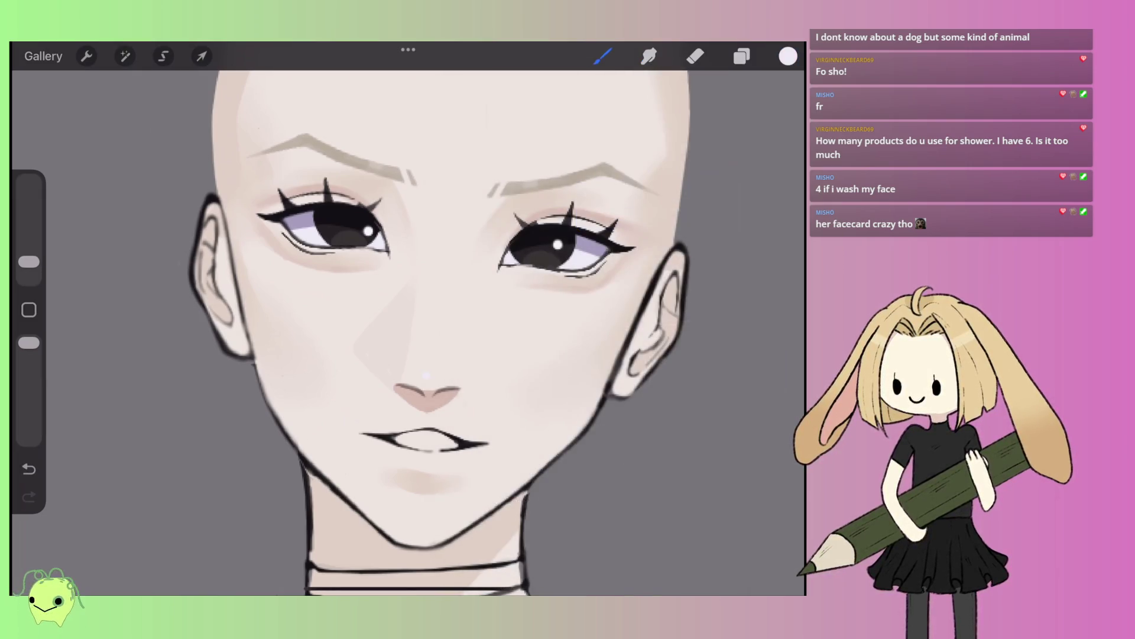
{"action": "scroll", "coordinate": [408, 331], "scroll_direction": "up", "scroll_amount": 5}
{"action": "left_click_drag", "start_coordinate": [369, 408], "coordinate": [411, 383]}
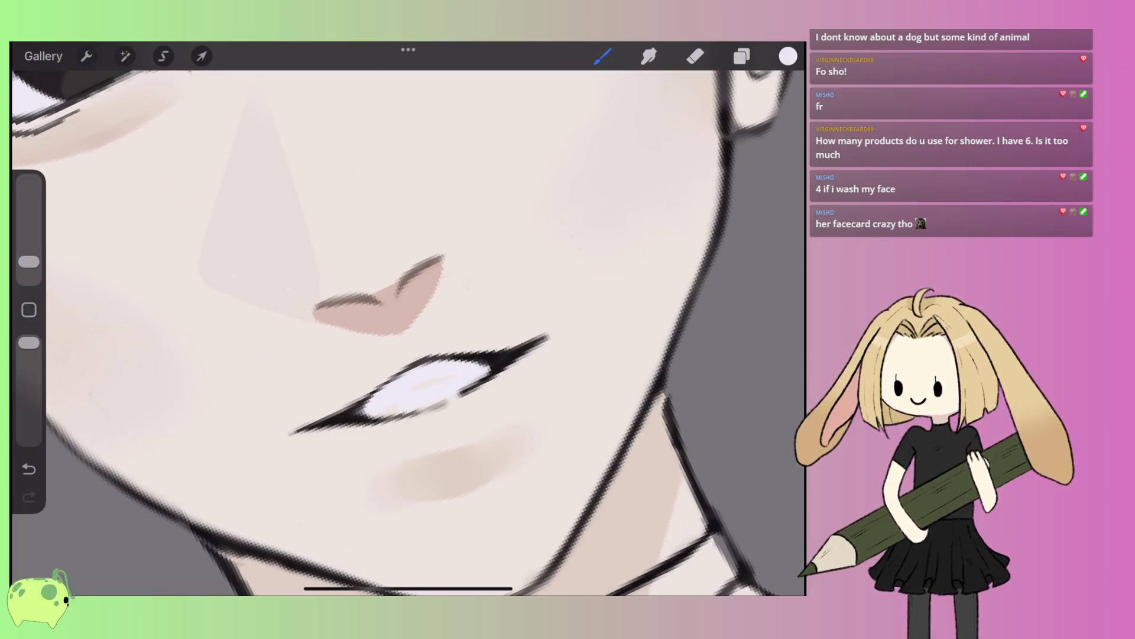
- Shade the teeth with a light grey near white, then reopen the Layers panel
{"action": "left_click", "coordinate": [742, 56]}
{"action": "left_click", "coordinate": [648, 368]}
{"action": "left_click", "coordinate": [648, 368]}
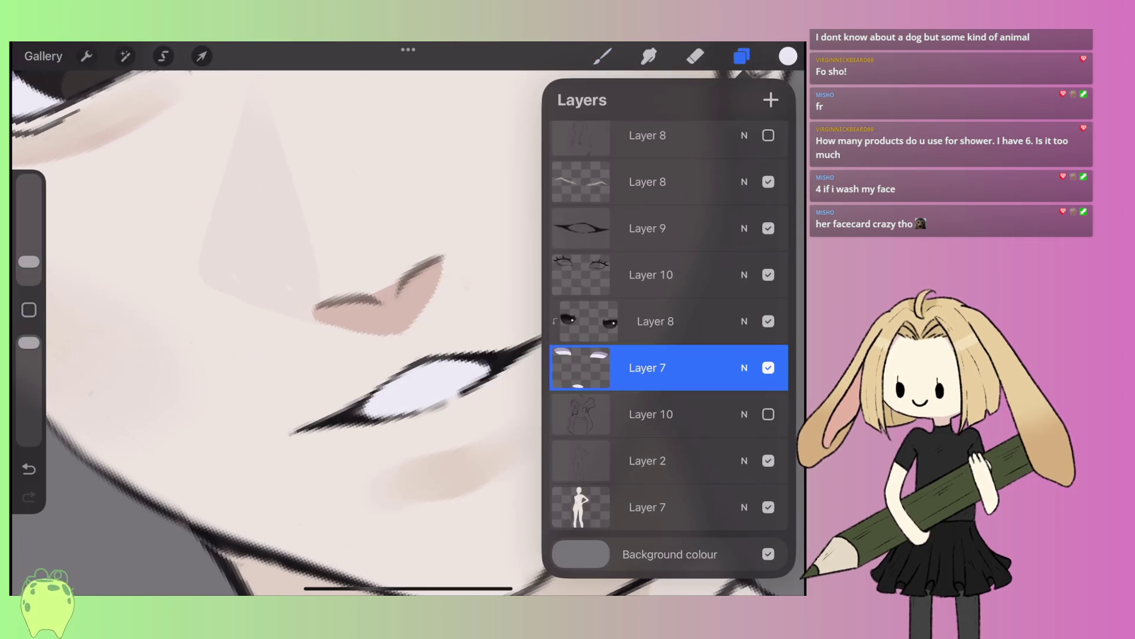
{"action": "left_click", "coordinate": [789, 56]}
{"action": "left_click", "coordinate": [568, 121]}
{"action": "left_click", "coordinate": [788, 56]}
{"action": "mouse_move", "coordinate": [366, 414]}
{"action": "left_mouse_down"}
{"action": "mouse_move", "coordinate": [408, 373]}
{"action": "mouse_move", "coordinate": [489, 367]}
{"action": "mouse_move", "coordinate": [410, 384]}
{"action": "mouse_move", "coordinate": [391, 405]}
{"action": "left_mouse_up"}
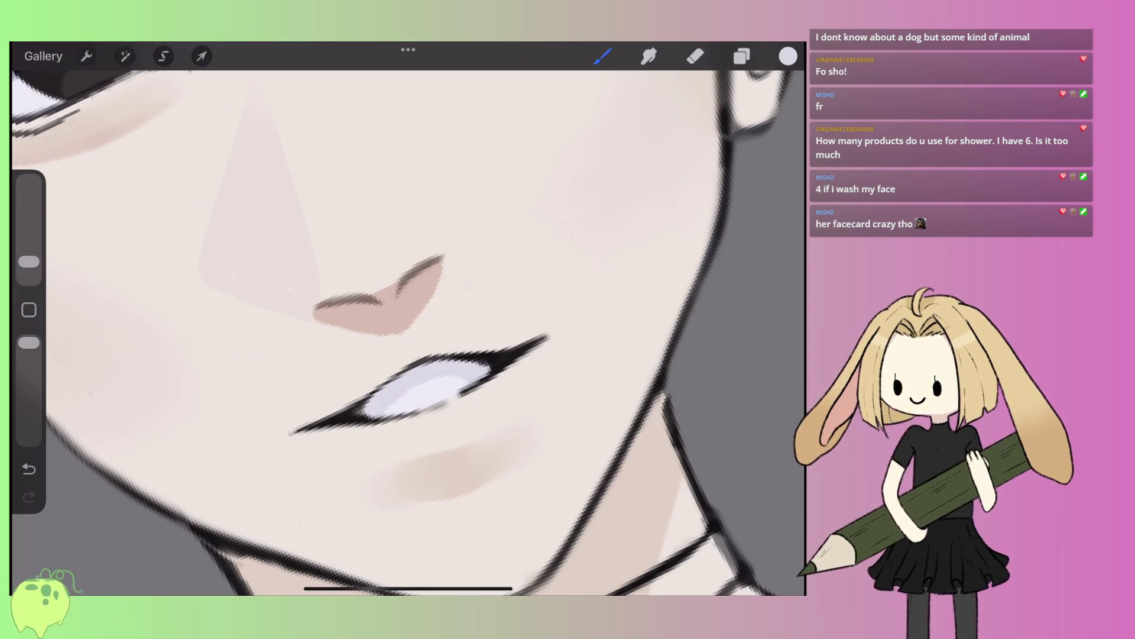
{"action": "scroll", "coordinate": [408, 319], "scroll_direction": "down", "scroll_amount": 5}
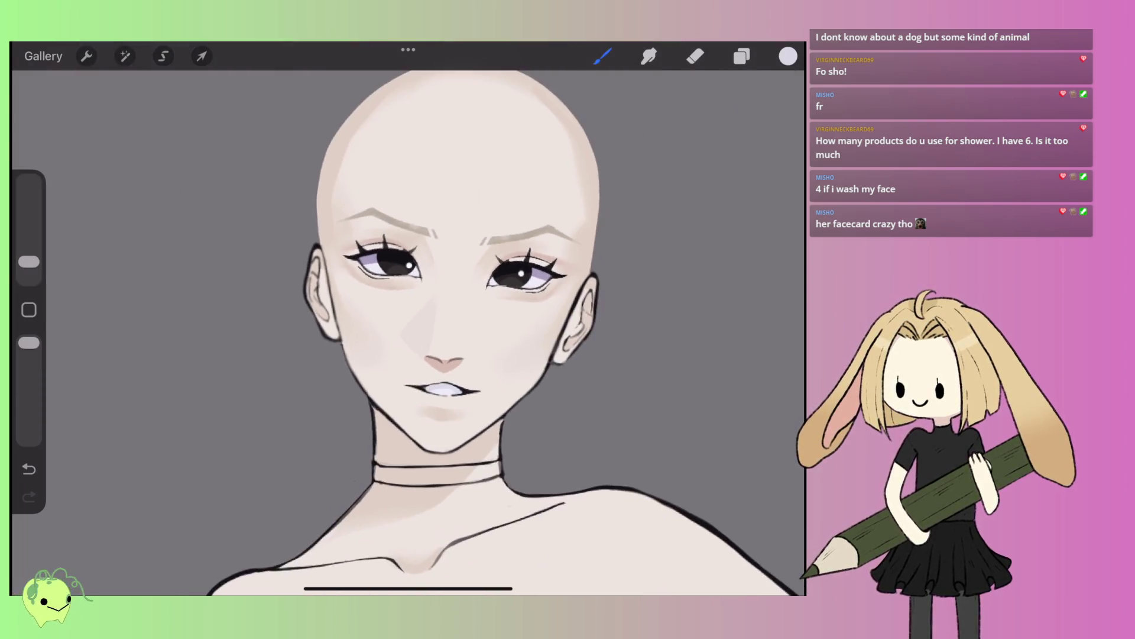
{"action": "scroll", "coordinate": [408, 319], "scroll_direction": "up", "scroll_amount": 5}
{"action": "scroll", "coordinate": [431, 355], "scroll_direction": "down", "scroll_amount": 5}
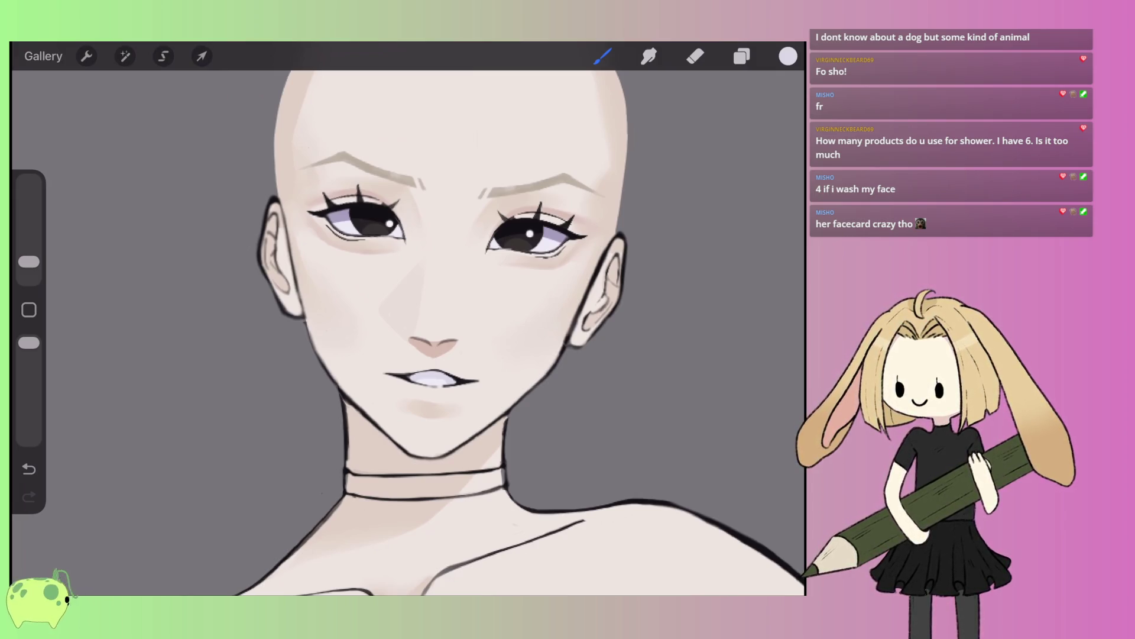
{"action": "scroll", "coordinate": [431, 296], "scroll_direction": "up", "scroll_amount": 3}
{"action": "left_click", "coordinate": [741, 56]}
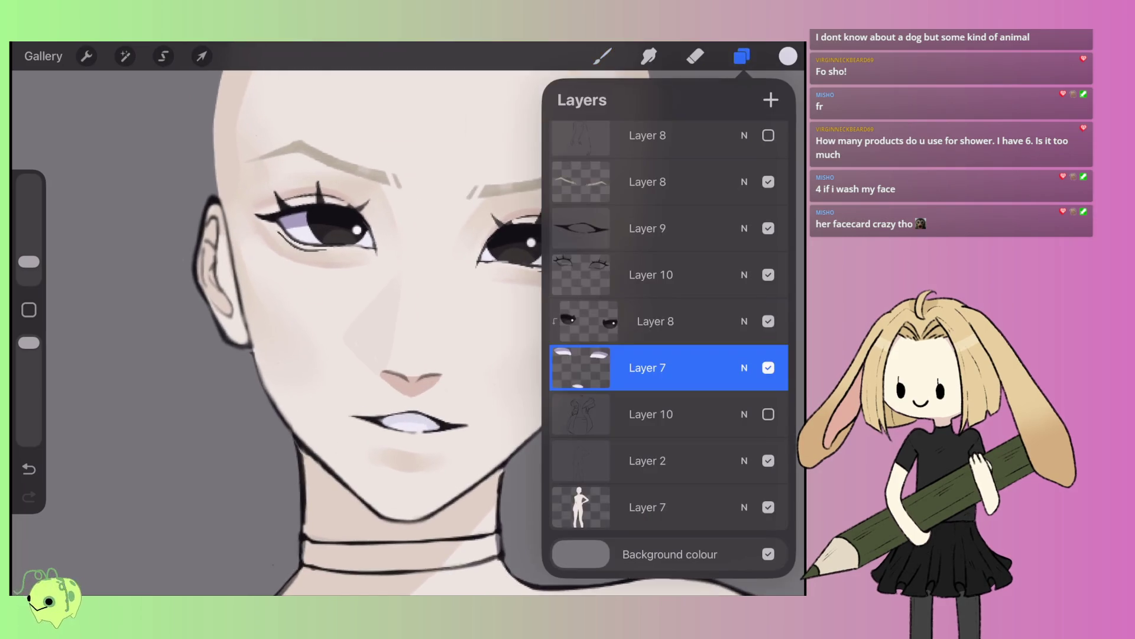
- Add a new layer clipped to the figure Layer 7
{"action": "left_click", "coordinate": [668, 507]}
{"action": "left_click", "coordinate": [771, 99]}
{"action": "left_click", "coordinate": [651, 507]}
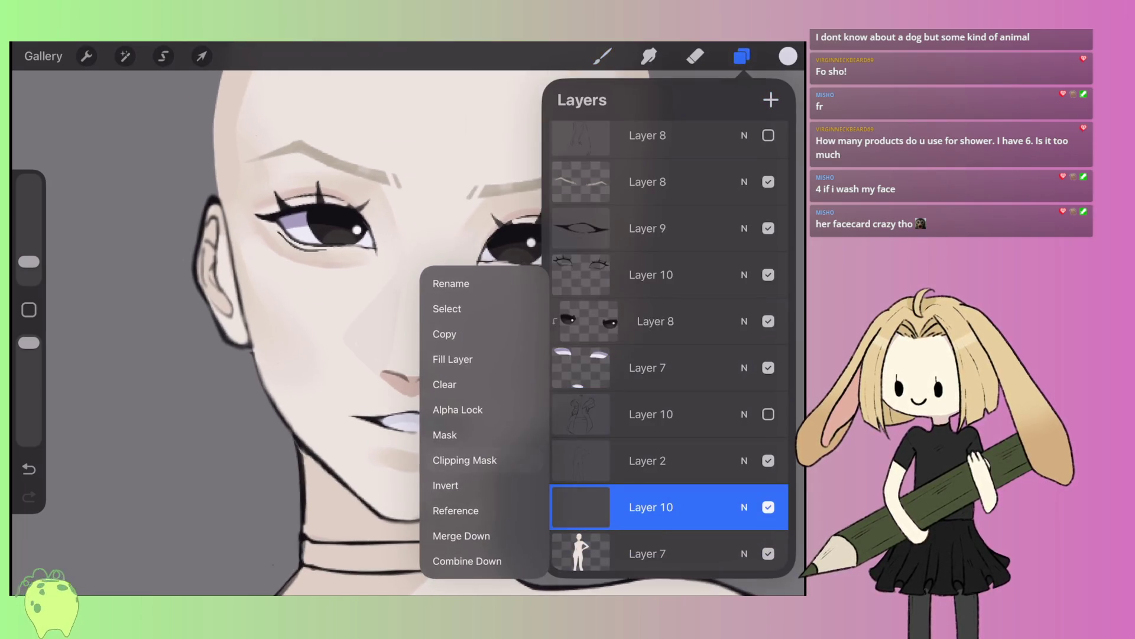
{"action": "left_click", "coordinate": [469, 459]}
- Choose a soft pink and a slightly larger Medium Hard Brush for the lips
{"action": "left_click", "coordinate": [603, 56]}
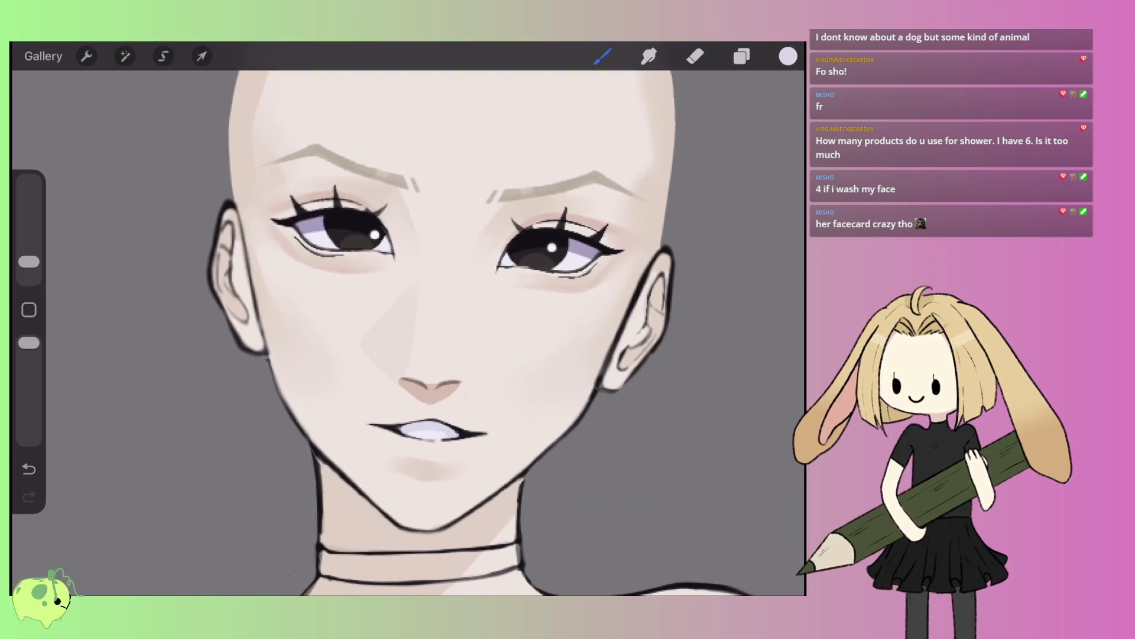
{"action": "left_click", "coordinate": [788, 57]}
{"action": "left_click_drag", "start_coordinate": [716, 318], "coordinate": [581, 318]}
{"action": "left_click", "coordinate": [600, 133]}
{"action": "left_click", "coordinate": [355, 296]}
{"action": "scroll", "coordinate": [408, 319], "scroll_direction": "up", "scroll_amount": 3}
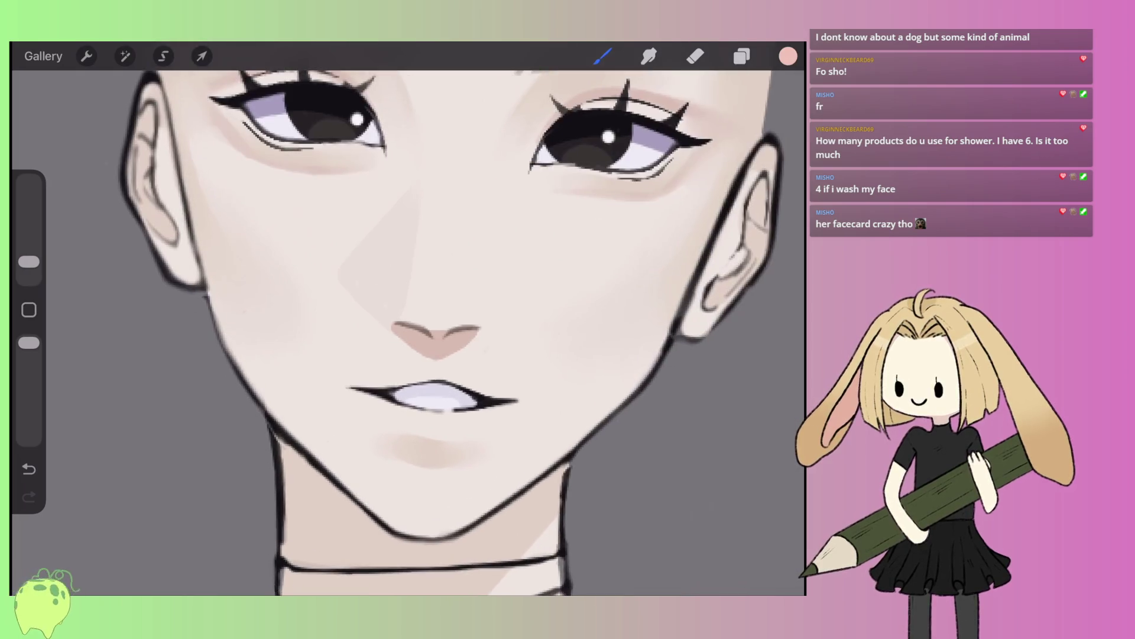
{"action": "left_click", "coordinate": [603, 57]}
{"action": "left_click", "coordinate": [638, 248]}
{"action": "scroll", "coordinate": [408, 319], "scroll_direction": "down", "scroll_amount": 2}
{"action": "scroll", "coordinate": [408, 320], "scroll_direction": "up", "scroll_amount": 5}
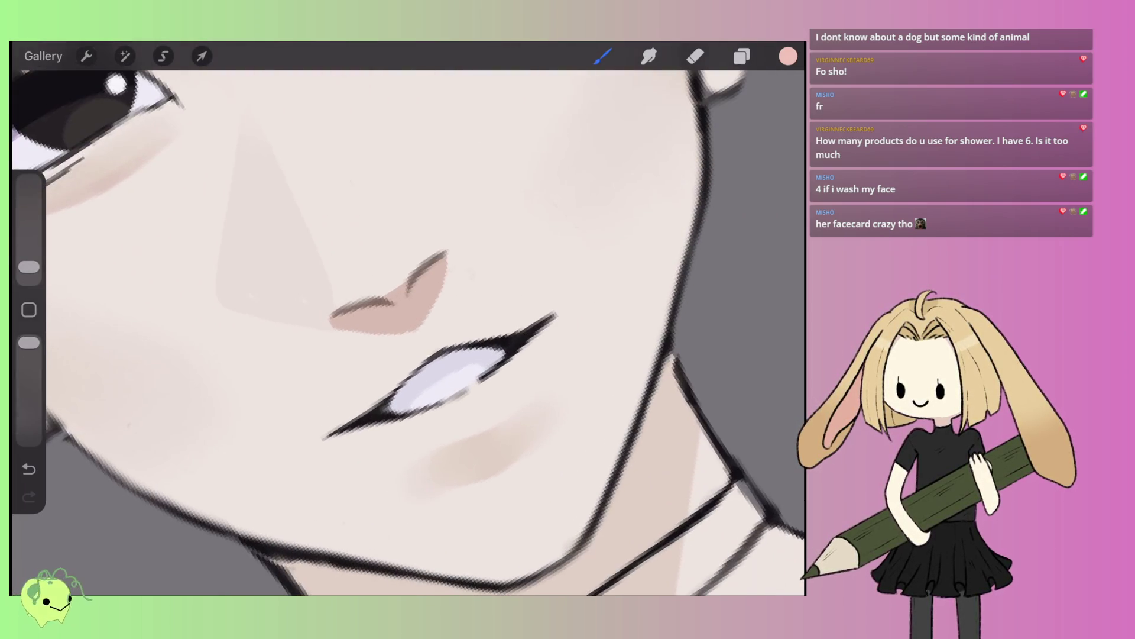
{"action": "left_click_drag", "start_coordinate": [29, 266], "coordinate": [29, 262]}
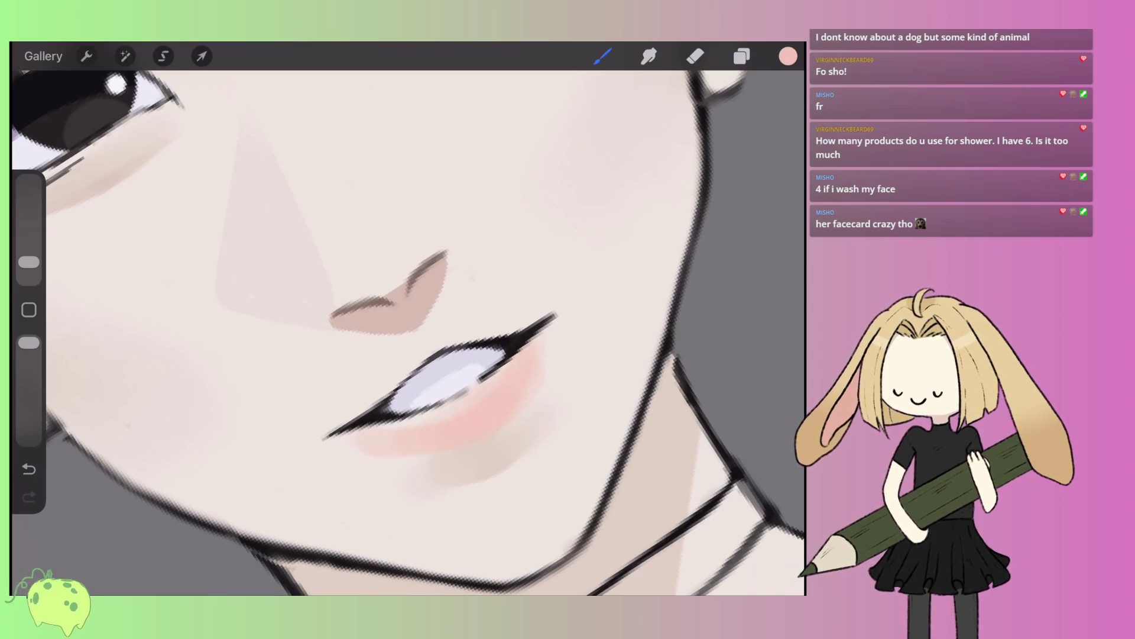
- Paint pink onto the lower lip and darken the upper lip
{"action": "left_click_drag", "start_coordinate": [397, 425], "coordinate": [455, 402]}
{"action": "left_click_drag", "start_coordinate": [500, 371], "coordinate": [508, 364]}
{"action": "left_click_drag", "start_coordinate": [408, 420], "coordinate": [364, 438]}
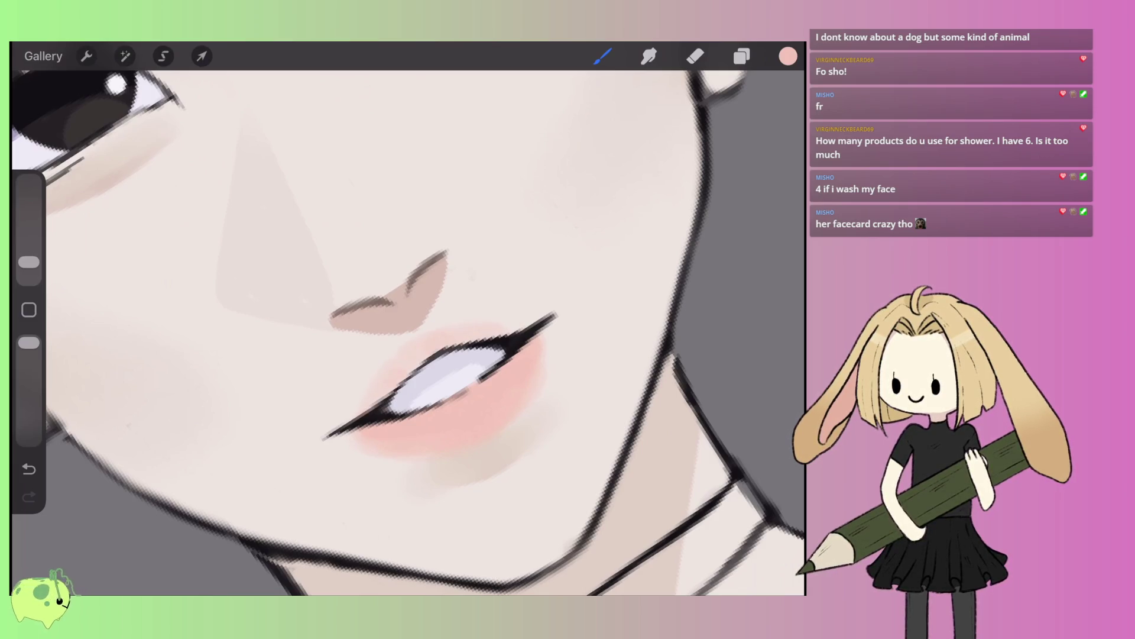
{"action": "left_click_drag", "start_coordinate": [501, 331], "coordinate": [527, 323]}
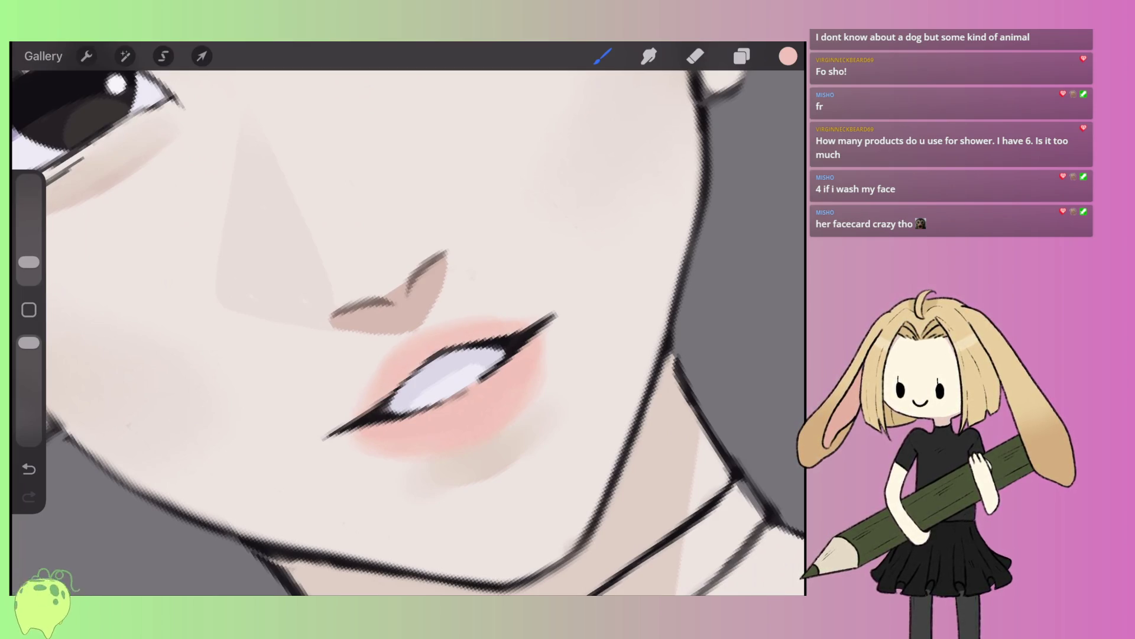
{"action": "scroll", "coordinate": [408, 320], "scroll_direction": "down", "scroll_amount": 5}
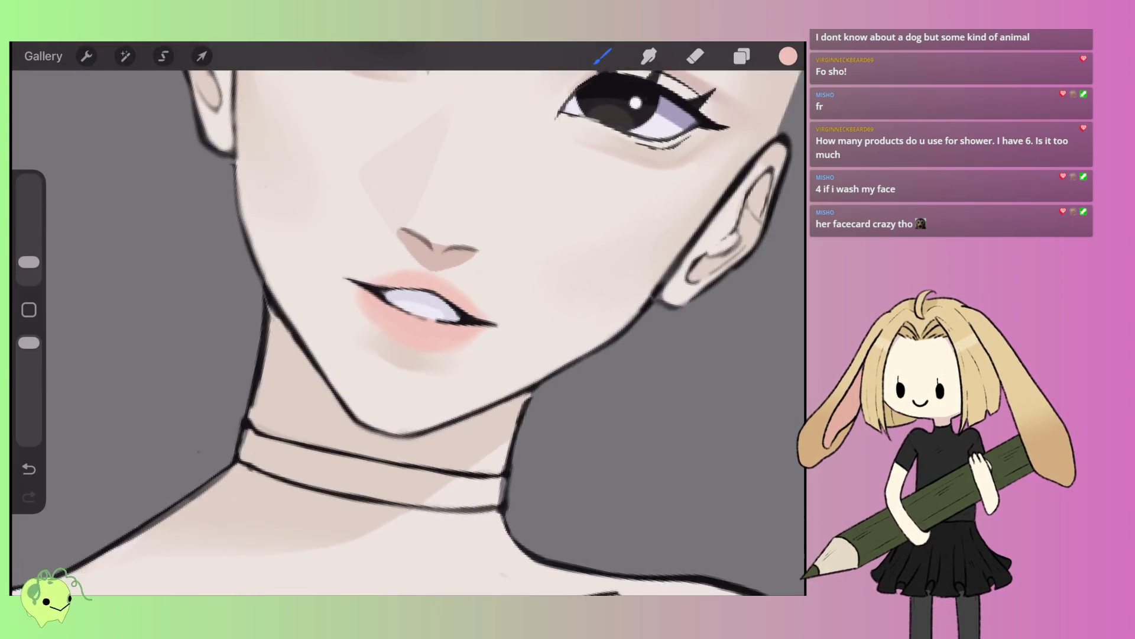
{"action": "scroll", "coordinate": [408, 319], "scroll_direction": "up", "scroll_amount": 5}
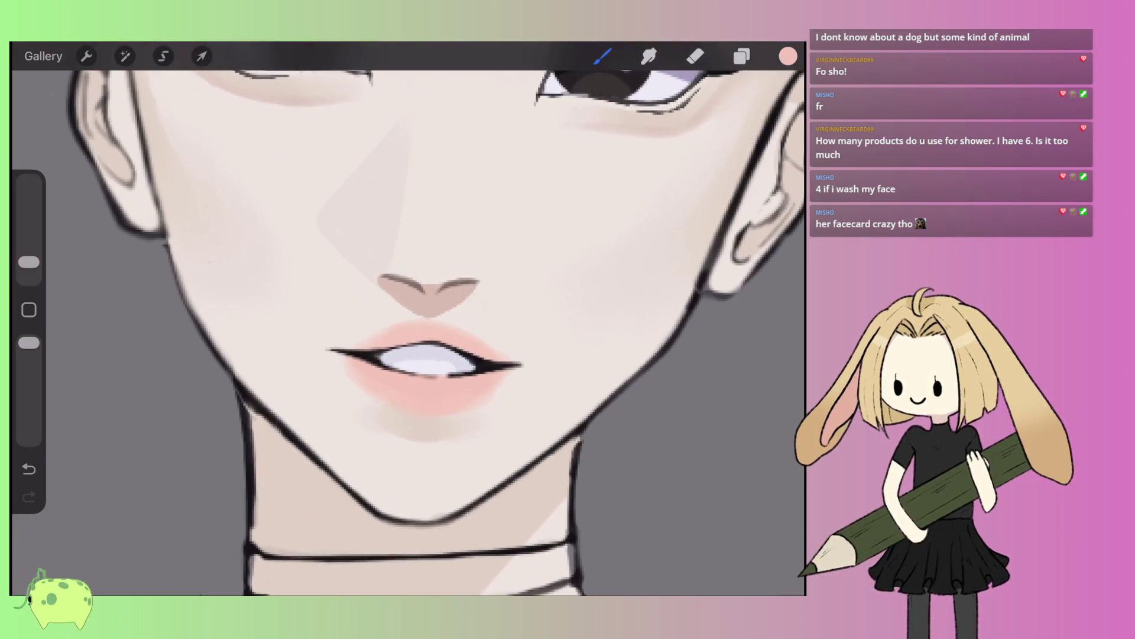
- Shift the pink toward salmon and deepen shading across the upper-left, lower and right lip areas
{"action": "left_click", "coordinate": [787, 56]}
{"action": "left_click_drag", "start_coordinate": [615, 115], "coordinate": [639, 135]}
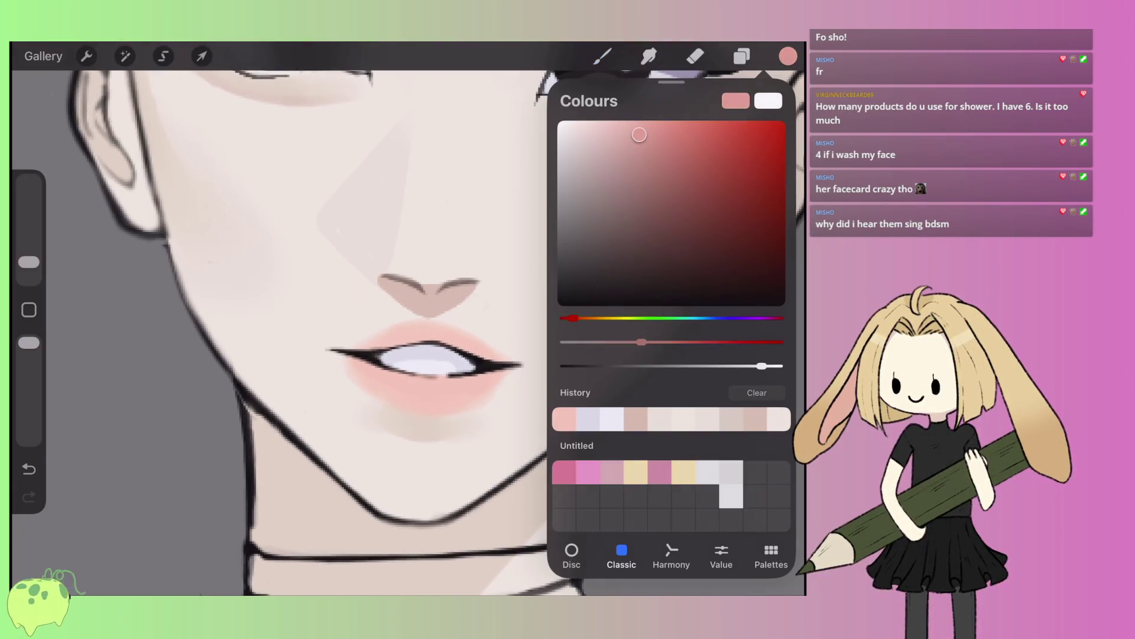
{"action": "scroll", "coordinate": [408, 319], "scroll_direction": "up", "scroll_amount": 3}
{"action": "scroll", "coordinate": [408, 320], "scroll_direction": "up", "scroll_amount": 2}
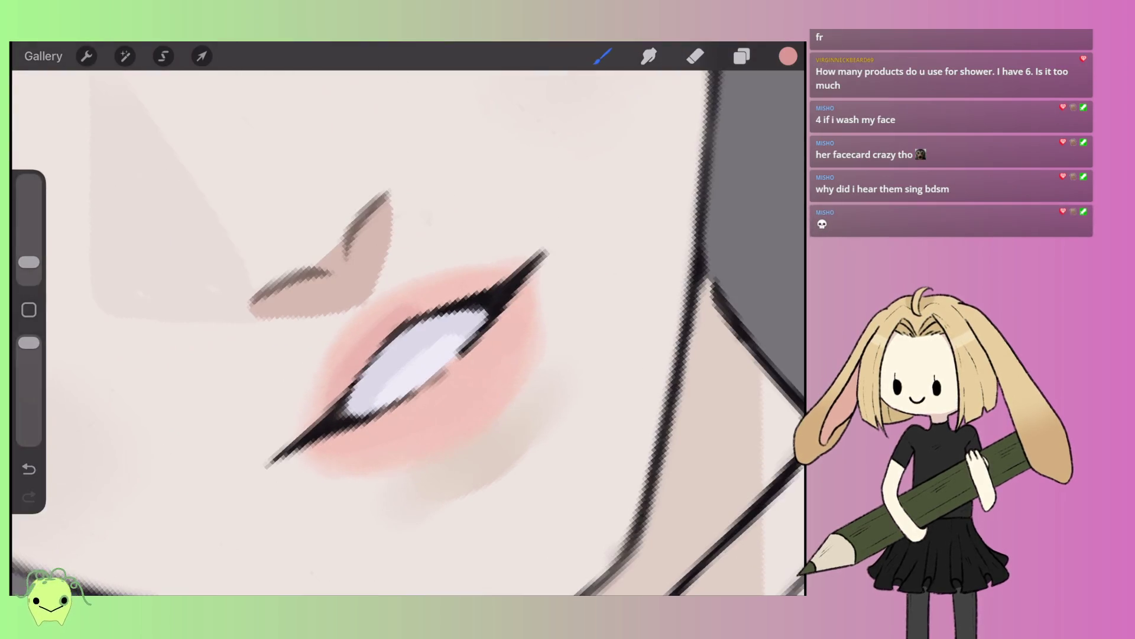
{"action": "left_click_drag", "start_coordinate": [414, 297], "coordinate": [332, 392]}
{"action": "mouse_move", "coordinate": [417, 283]}
{"action": "left_mouse_down"}
{"action": "mouse_move", "coordinate": [337, 350]}
{"action": "mouse_move", "coordinate": [299, 412]}
{"action": "left_mouse_up"}
{"action": "mouse_move", "coordinate": [488, 269]}
{"action": "left_mouse_down"}
{"action": "mouse_move", "coordinate": [353, 311]}
{"action": "mouse_move", "coordinate": [507, 271]}
{"action": "mouse_move", "coordinate": [314, 395]}
{"action": "left_mouse_up"}
{"action": "left_click_drag", "start_coordinate": [485, 358], "coordinate": [465, 388]}
{"action": "left_click_drag", "start_coordinate": [385, 420], "coordinate": [370, 444]}
{"action": "mouse_move", "coordinate": [497, 330]}
{"action": "left_mouse_down"}
{"action": "mouse_move", "coordinate": [476, 357]}
{"action": "mouse_move", "coordinate": [494, 337]}
{"action": "left_mouse_up"}
{"action": "left_click_drag", "start_coordinate": [408, 417], "coordinate": [331, 461]}
{"action": "mouse_move", "coordinate": [518, 293]}
{"action": "left_mouse_down"}
{"action": "mouse_move", "coordinate": [502, 361]}
{"action": "mouse_move", "coordinate": [503, 275]}
{"action": "mouse_move", "coordinate": [520, 346]}
{"action": "left_mouse_up"}
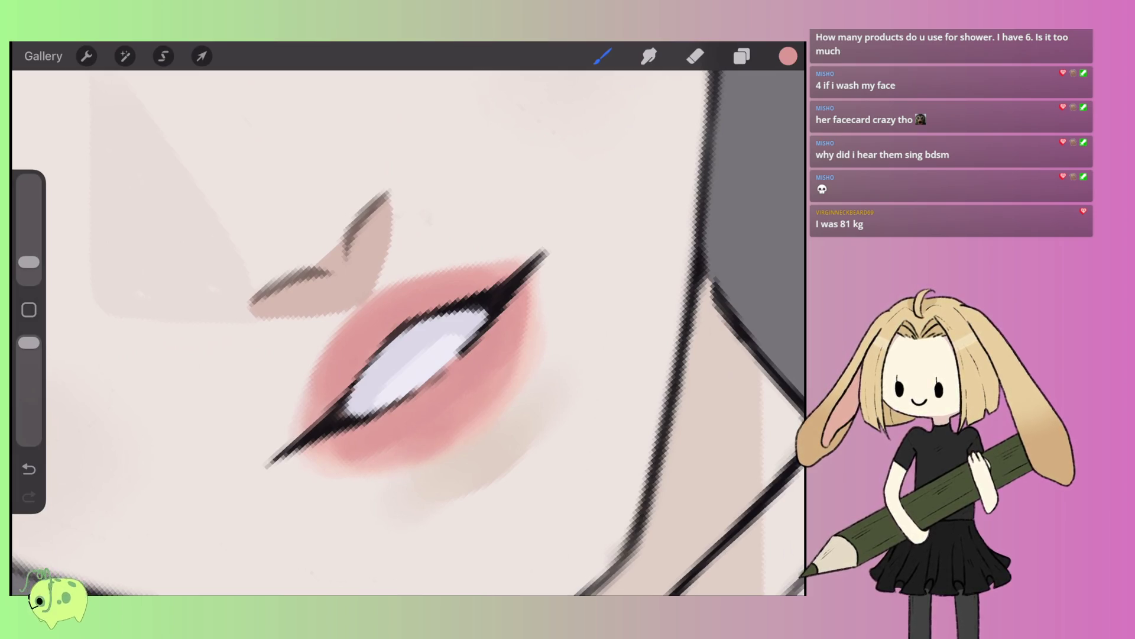
{"action": "left_click_drag", "start_coordinate": [529, 293], "coordinate": [492, 415]}
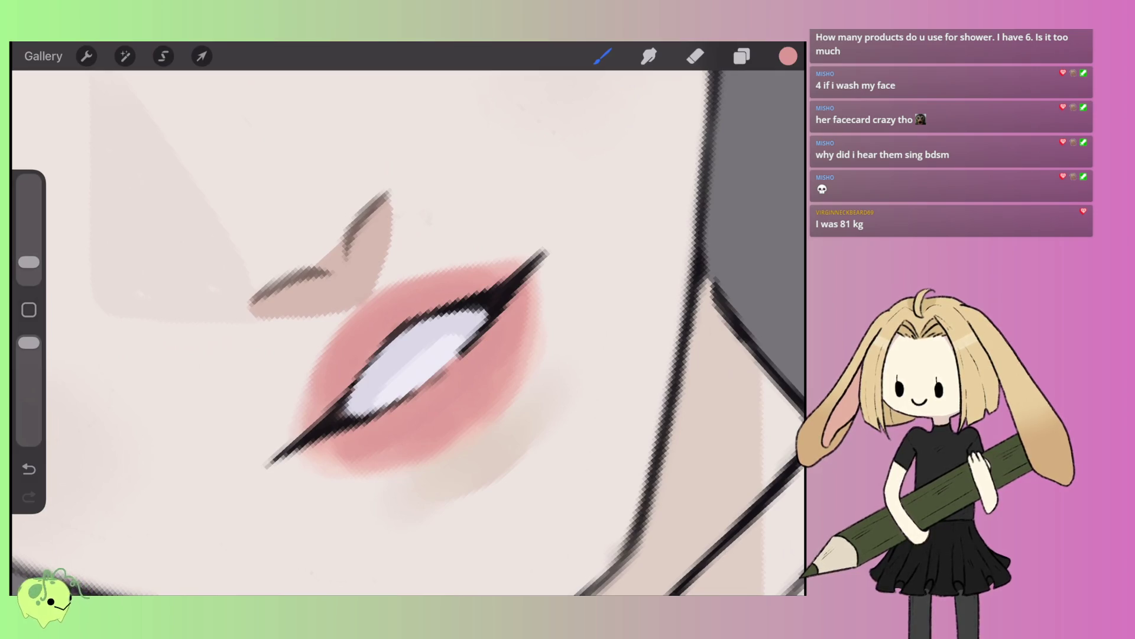
- Blend the lip colours with Smudge and tidy them with the Eraser
{"action": "key", "text": "s"}
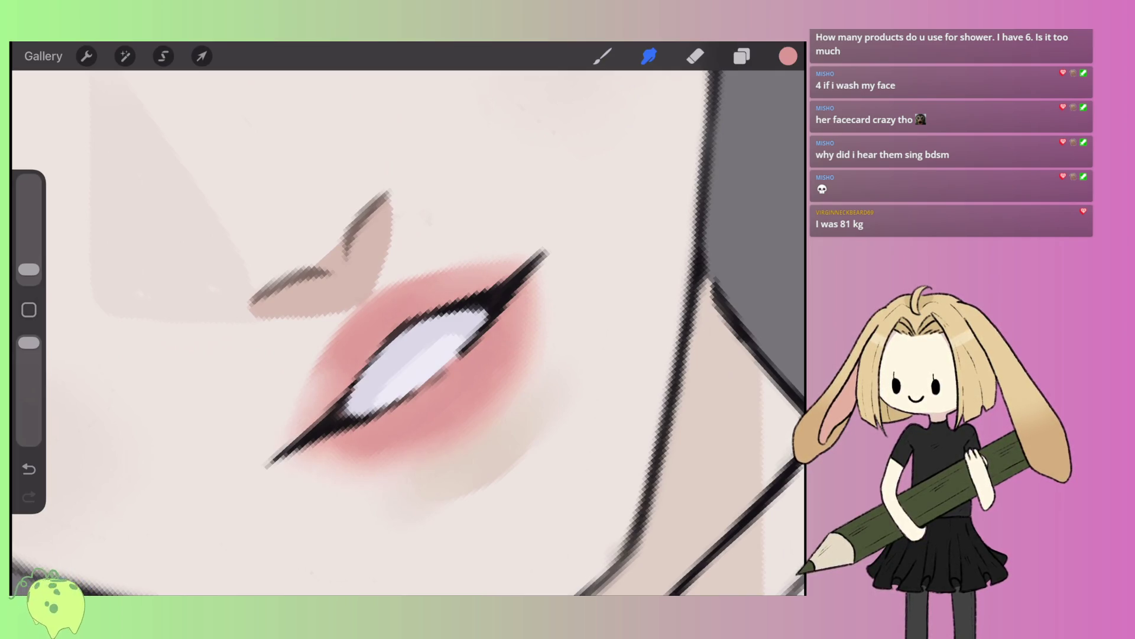
{"action": "key", "text": "e"}
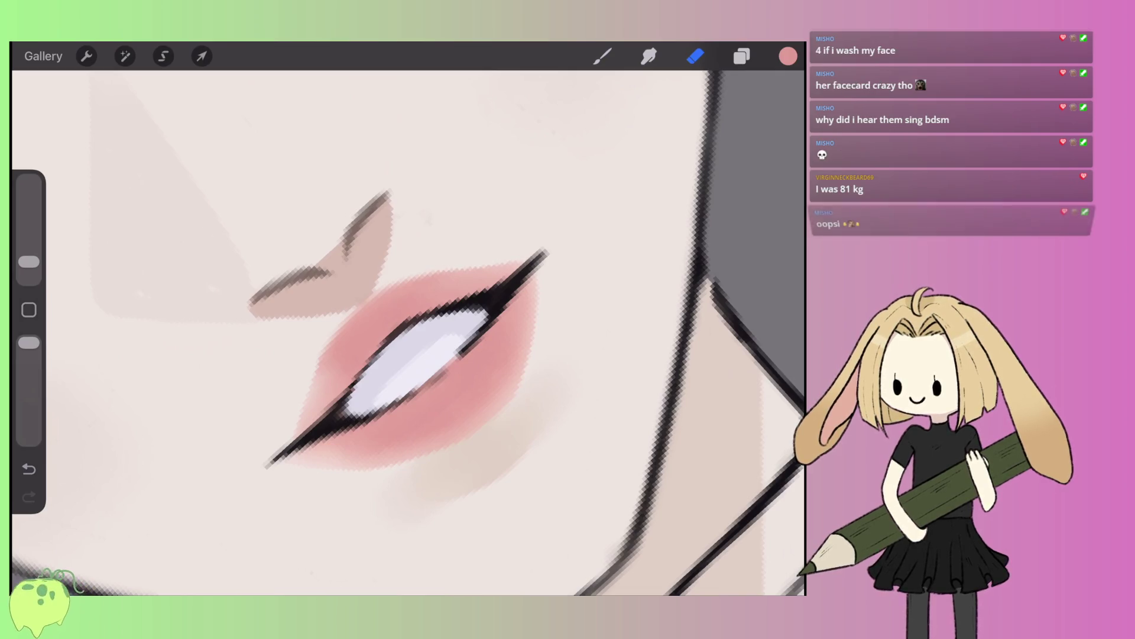
{"action": "scroll", "coordinate": [408, 331], "scroll_direction": "down", "scroll_amount": 5}
{"action": "scroll", "coordinate": [420, 343], "scroll_direction": "up", "scroll_amount": 5}
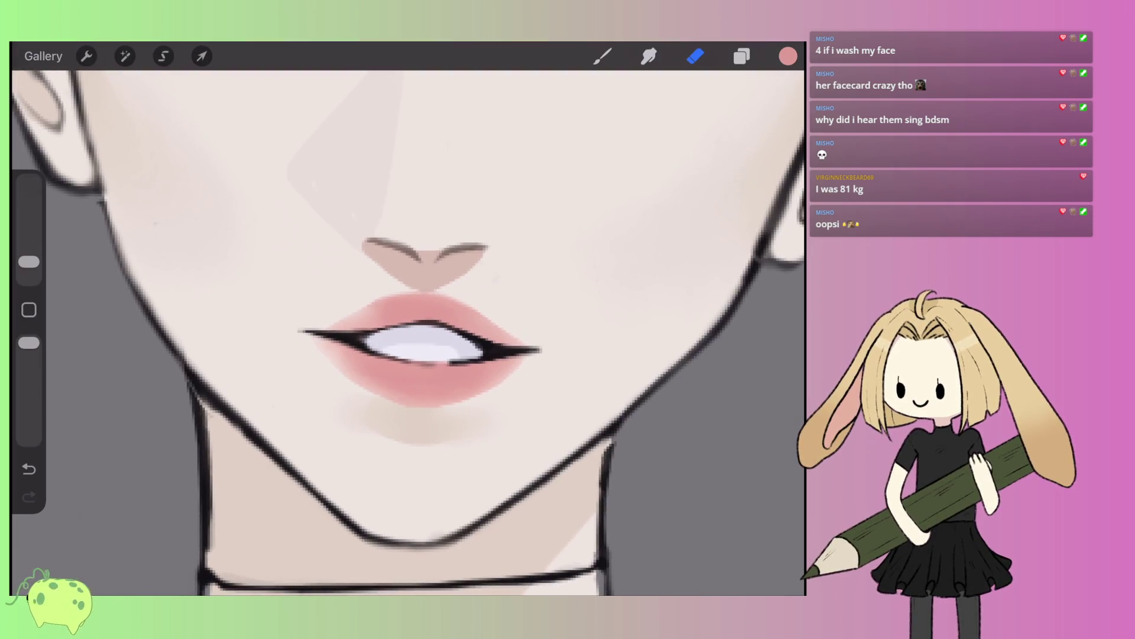
- Pick a lighter pink shade and return to the brush
{"action": "scroll", "coordinate": [420, 342], "scroll_direction": "down", "scroll_amount": 5}
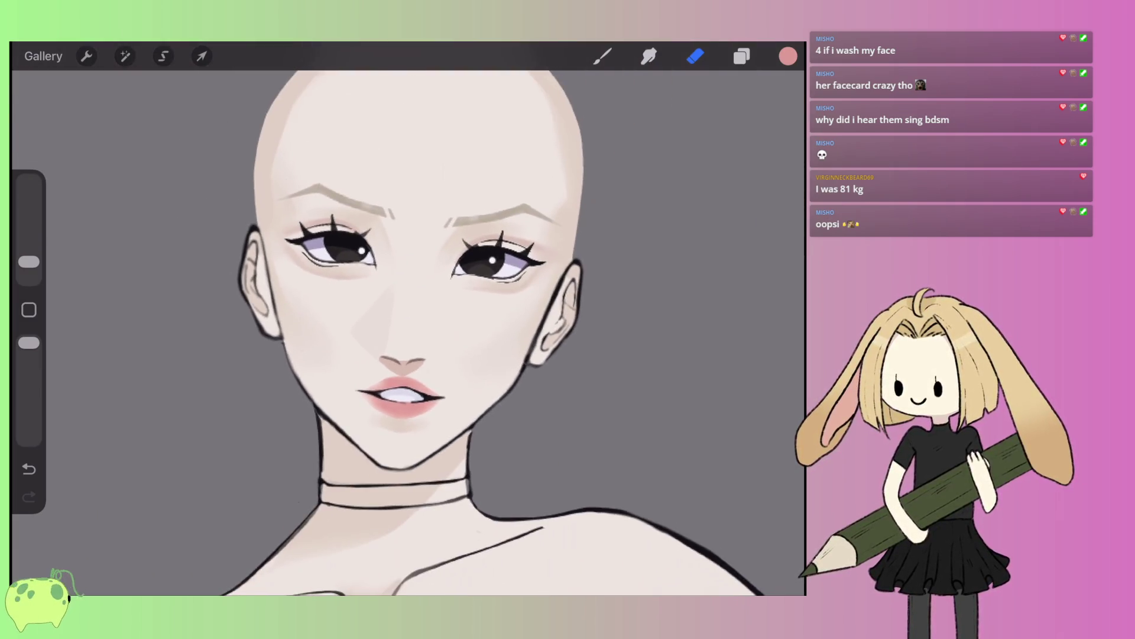
{"action": "scroll", "coordinate": [408, 331], "scroll_direction": "down", "scroll_amount": 5}
{"action": "scroll", "coordinate": [408, 331], "scroll_direction": "up", "scroll_amount": 10}
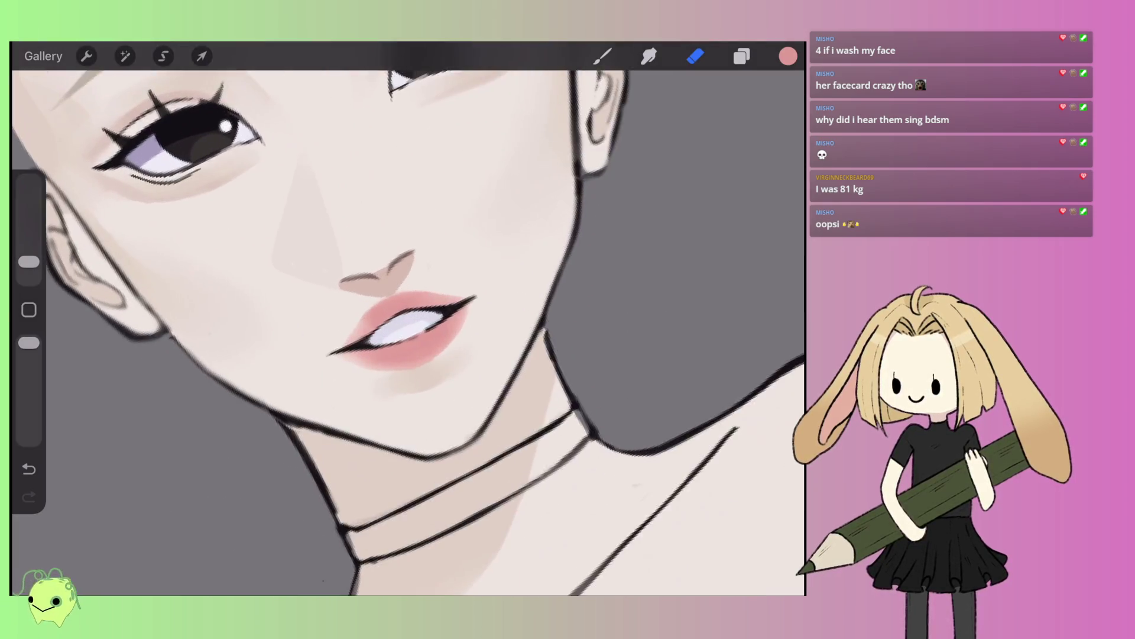
{"action": "scroll", "coordinate": [408, 332], "scroll_direction": "up", "scroll_amount": 3}
{"action": "key", "text": "b"}
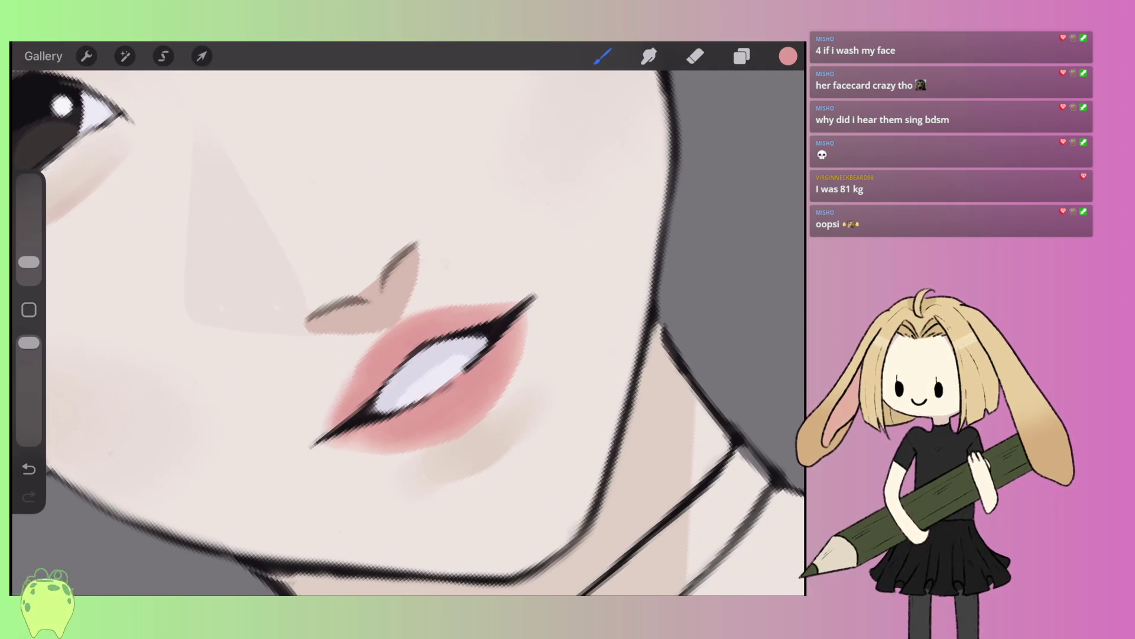
{"action": "key", "text": "e"}
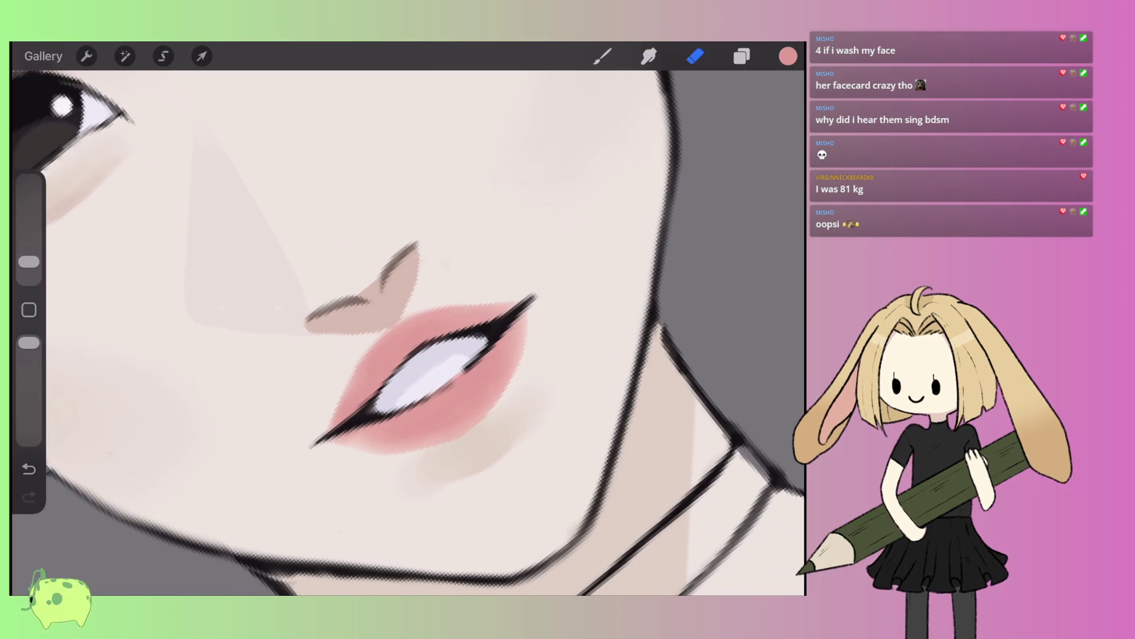
{"action": "left_click", "coordinate": [788, 56]}
{"action": "left_click_drag", "start_coordinate": [634, 119], "coordinate": [596, 118]}
{"action": "left_click", "coordinate": [603, 57]}
- Paint a light pink highlight stroke on the lower lip
{"action": "mouse_move", "coordinate": [456, 397]}
{"action": "left_mouse_down"}
{"action": "mouse_move", "coordinate": [473, 408]}
{"action": "mouse_move", "coordinate": [470, 391]}
{"action": "left_mouse_up"}
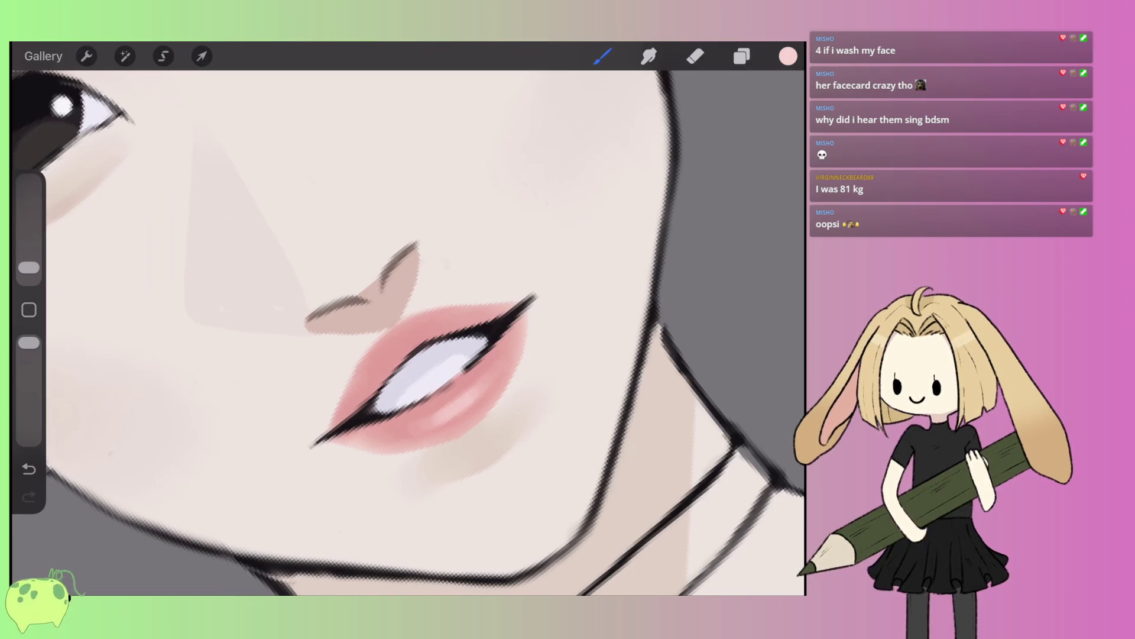
{"action": "scroll", "coordinate": [408, 331], "scroll_direction": "down", "scroll_amount": 5}
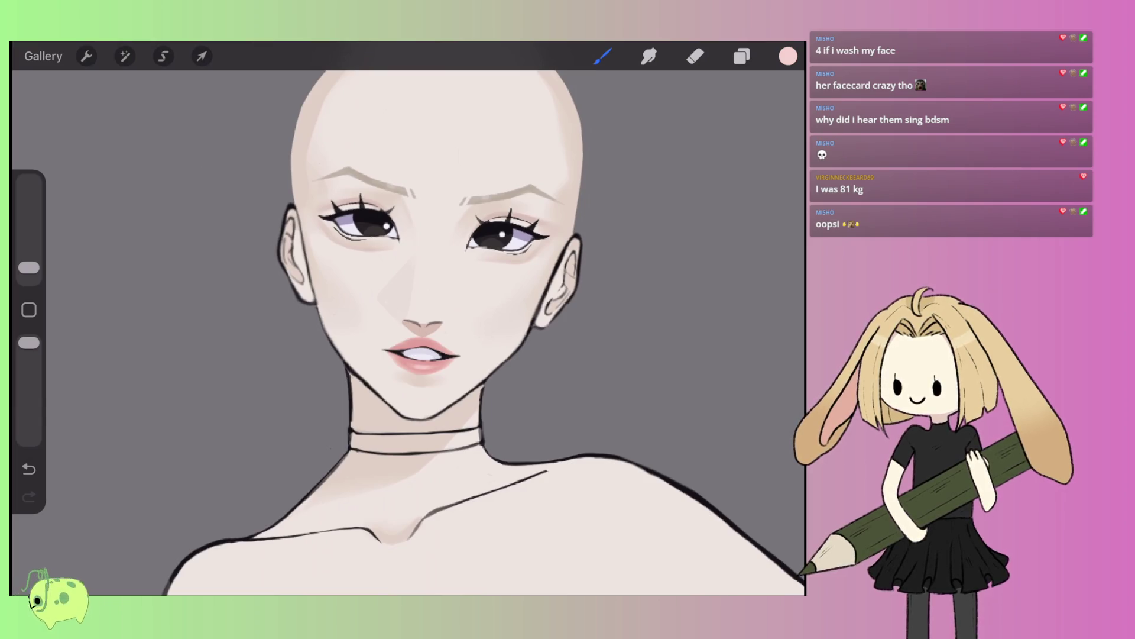
{"action": "scroll", "coordinate": [408, 320], "scroll_direction": "down", "scroll_amount": 3}
{"action": "scroll", "coordinate": [449, 296], "scroll_direction": "up", "scroll_amount": 3}
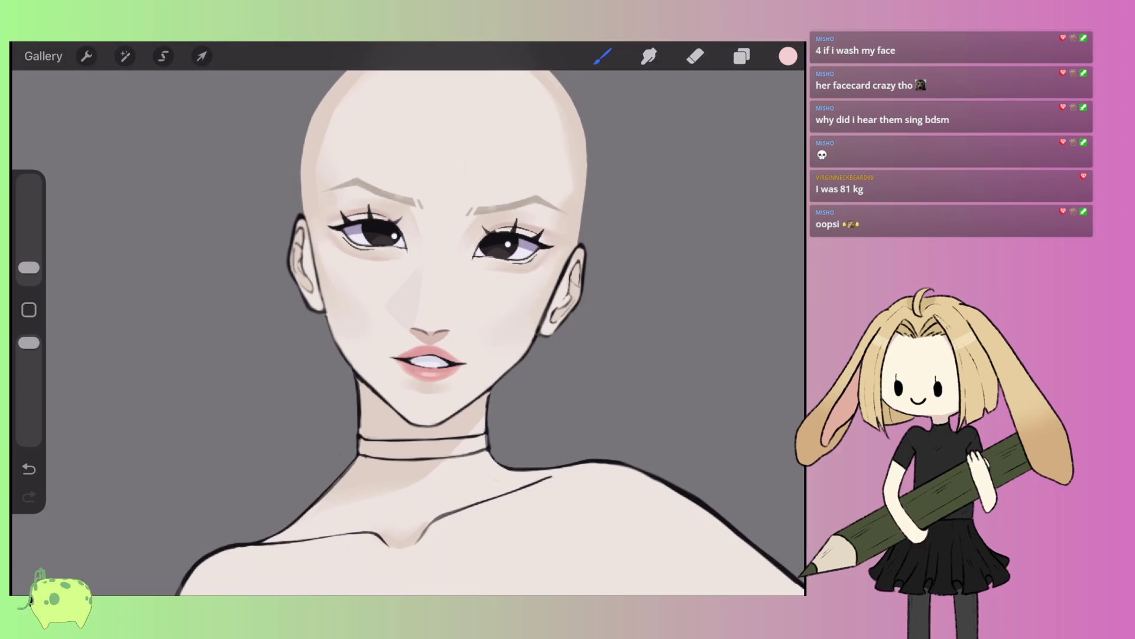
{"action": "scroll", "coordinate": [426, 319], "scroll_direction": "up", "scroll_amount": 3}
- Shade the white teeth on Layer 7 with lavender sampled from the right eye
{"action": "left_click_drag", "start_coordinate": [541, 170], "coordinate": [543, 171]}
{"action": "left_click", "coordinate": [788, 56]}
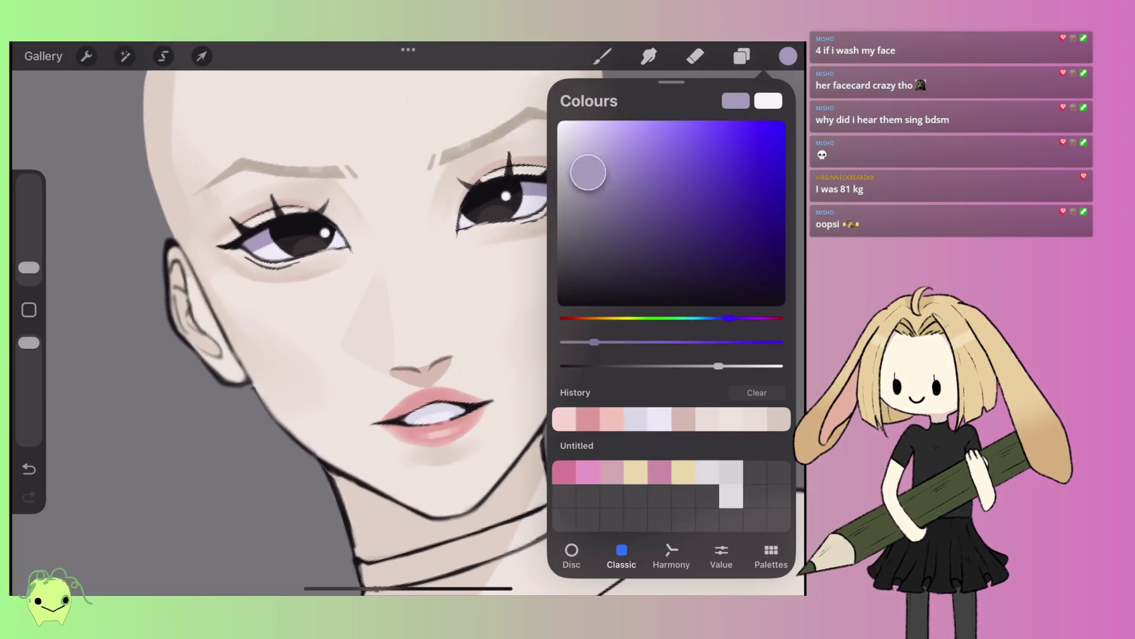
{"action": "left_click", "coordinate": [742, 57]}
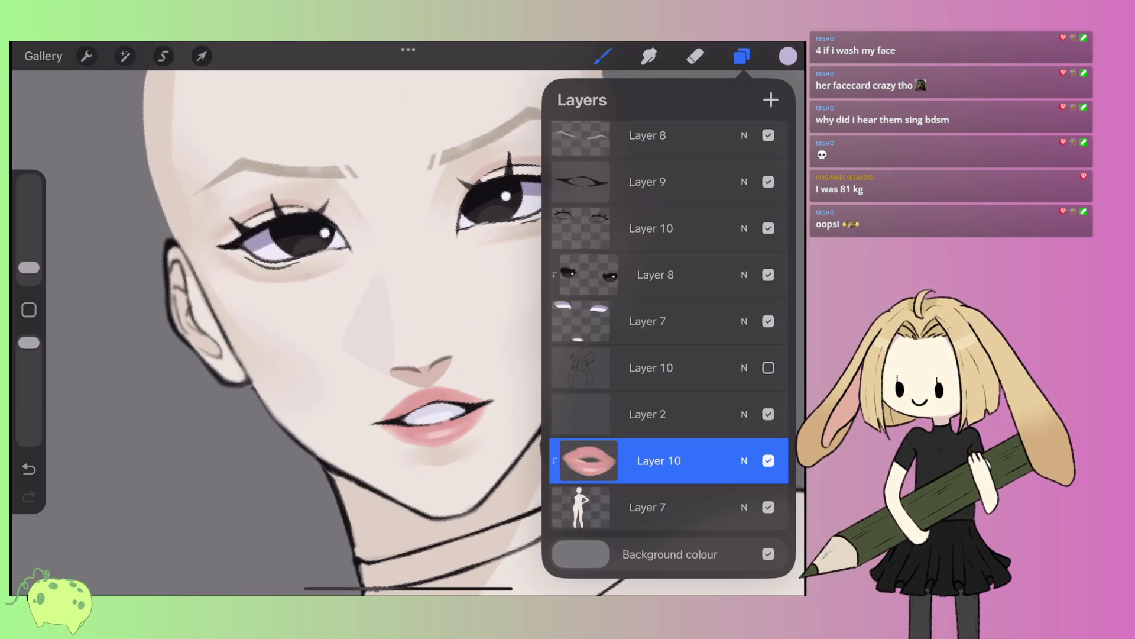
{"action": "left_click", "coordinate": [647, 321]}
{"action": "left_click", "coordinate": [741, 56]}
{"action": "scroll", "coordinate": [438, 391], "scroll_direction": "up", "scroll_amount": 5}
{"action": "mouse_move", "coordinate": [390, 437]}
{"action": "left_mouse_down"}
{"action": "mouse_move", "coordinate": [426, 385]}
{"action": "mouse_move", "coordinate": [408, 438]}
{"action": "mouse_move", "coordinate": [491, 355]}
{"action": "mouse_move", "coordinate": [514, 355]}
{"action": "left_mouse_up"}
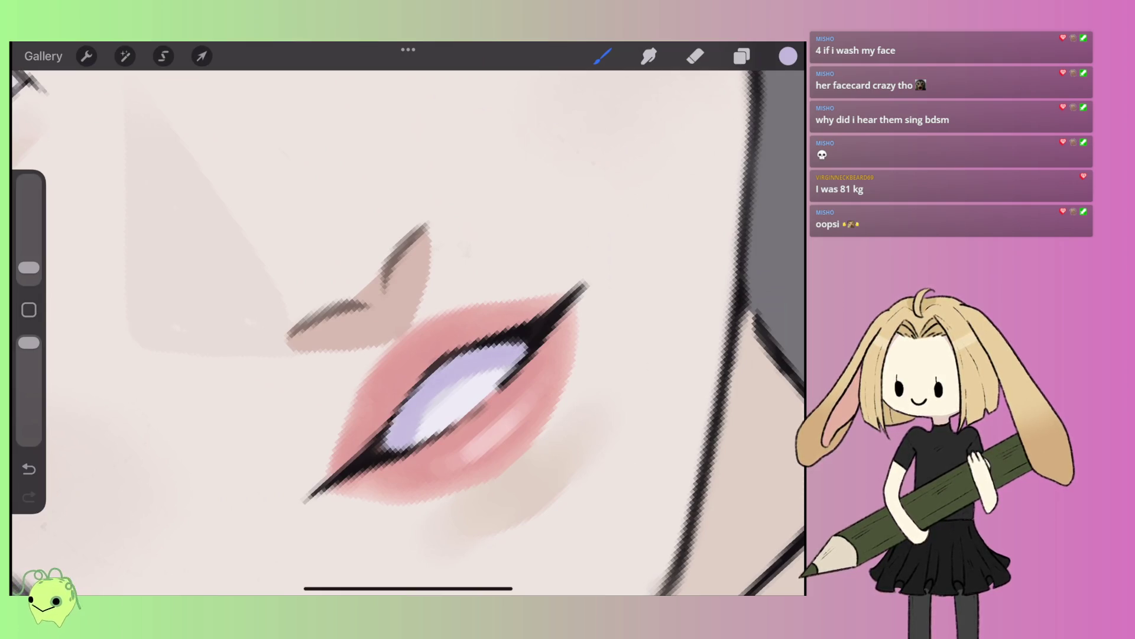
{"action": "scroll", "coordinate": [408, 332], "scroll_direction": "down", "scroll_amount": 10}
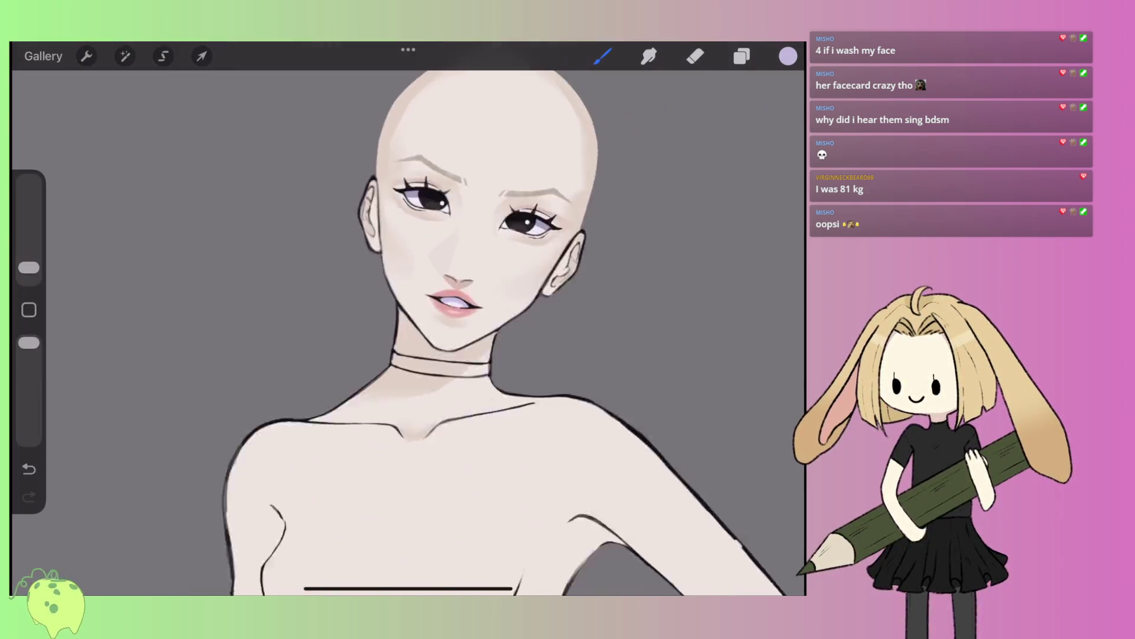
{"action": "scroll", "coordinate": [414, 207], "scroll_direction": "up", "scroll_amount": 5}
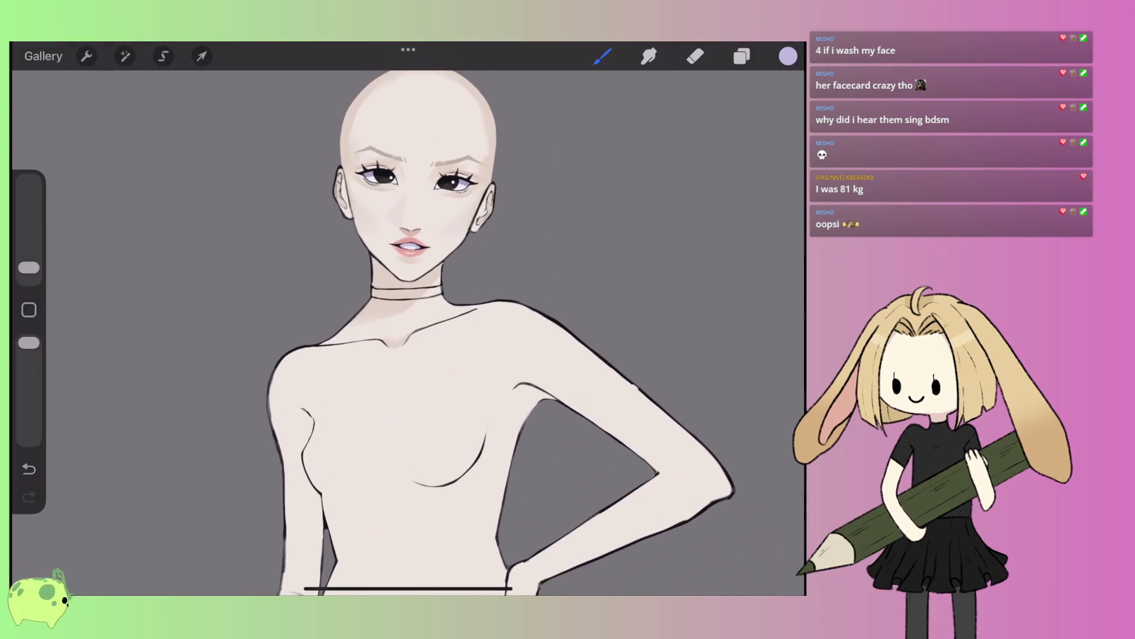
{"action": "scroll", "coordinate": [414, 266], "scroll_direction": "up", "scroll_amount": 5}
- Select lips Layer 10 and choose a brighter, more saturated pink for the lips
{"action": "left_click", "coordinate": [741, 56]}
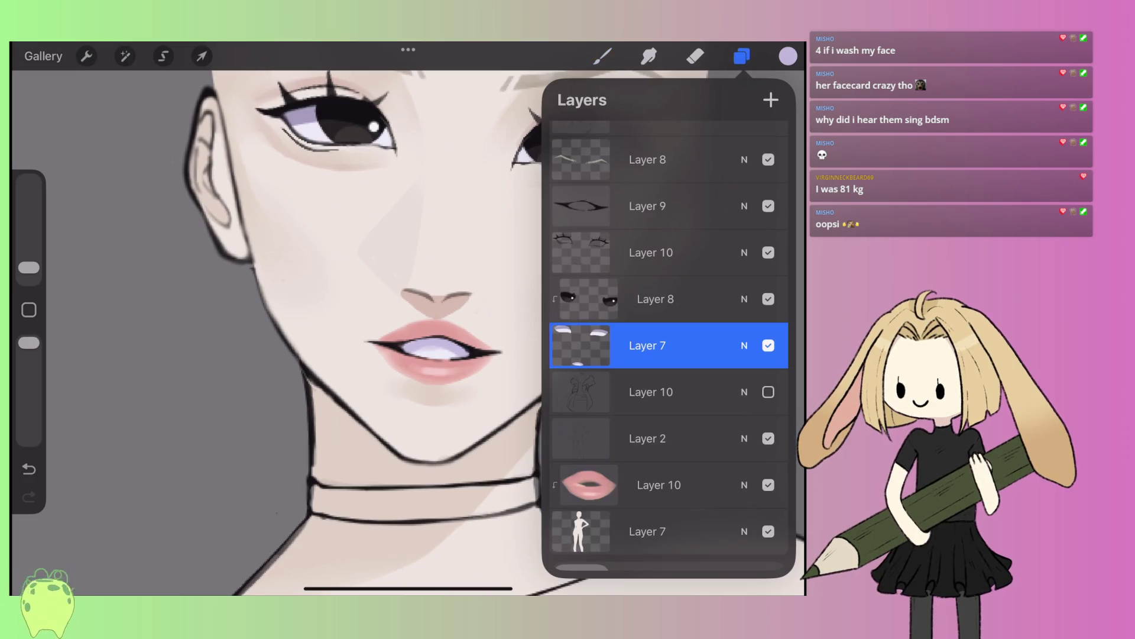
{"action": "left_click", "coordinate": [647, 531]}
{"action": "left_click", "coordinate": [659, 485]}
{"action": "scroll", "coordinate": [408, 331], "scroll_direction": "up", "scroll_amount": 5}
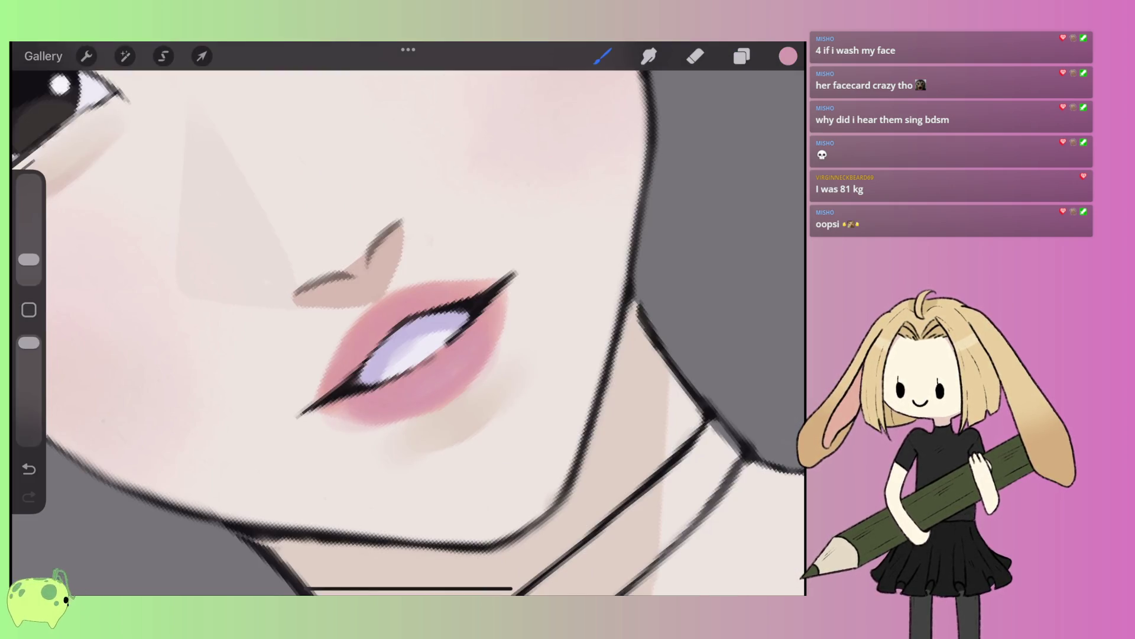
{"action": "left_click", "coordinate": [787, 56]}
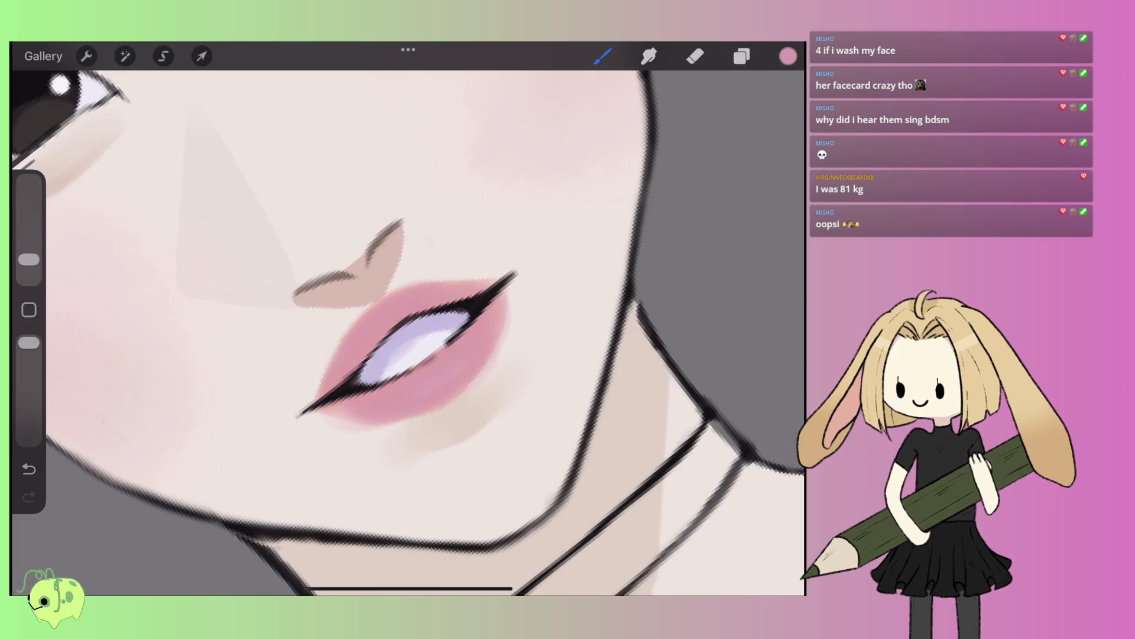
{"action": "left_click", "coordinate": [602, 56]}
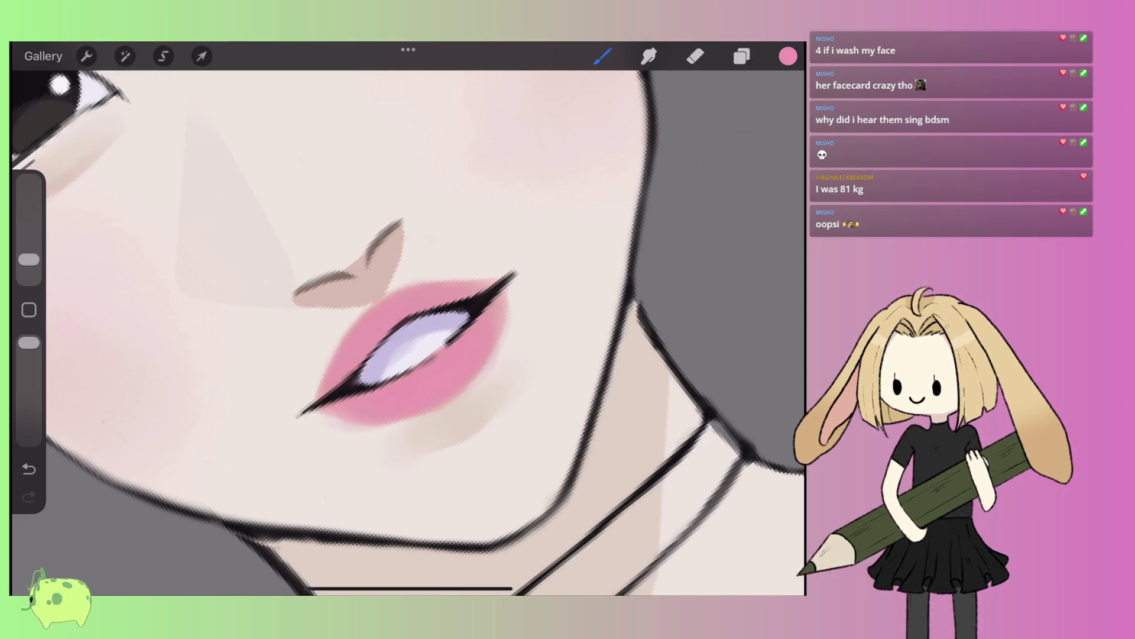
{"action": "left_click", "coordinate": [787, 56]}
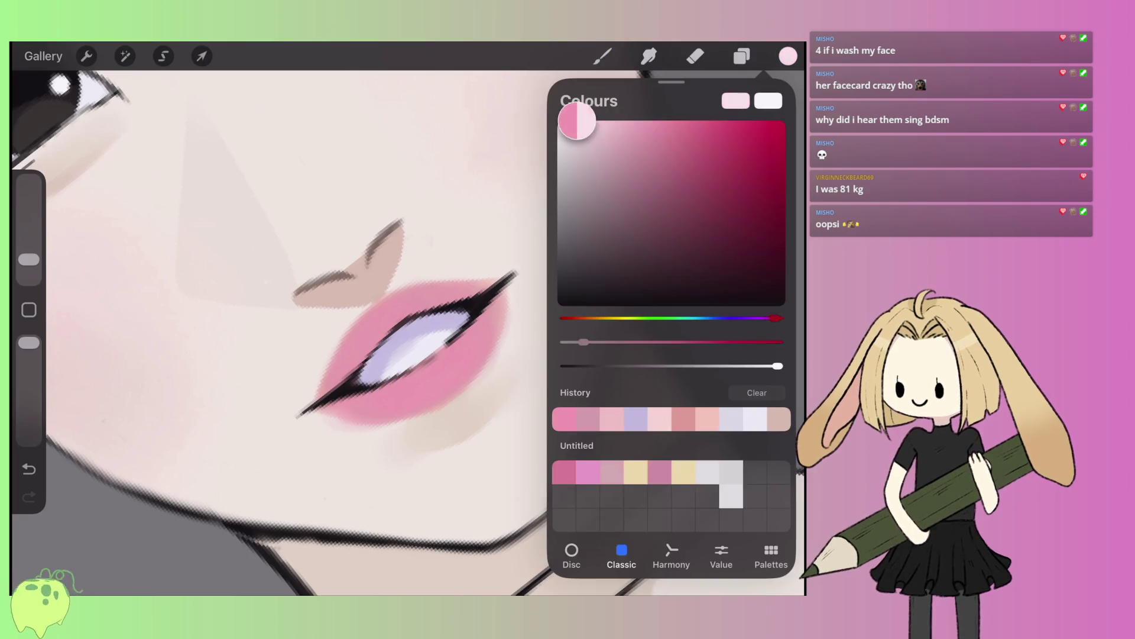
- Shrink the brush to about 2% and paint thin light-pink shine lines on the lower lip
{"action": "left_click", "coordinate": [603, 56]}
{"action": "left_click_drag", "start_coordinate": [28, 260], "coordinate": [28, 267]}
{"action": "mouse_move", "coordinate": [418, 374]}
{"action": "left_mouse_down"}
{"action": "mouse_move", "coordinate": [464, 353]}
{"action": "mouse_move", "coordinate": [420, 373]}
{"action": "left_mouse_up"}
{"action": "mouse_move", "coordinate": [485, 331]}
{"action": "left_mouse_down"}
{"action": "mouse_move", "coordinate": [463, 355]}
{"action": "mouse_move", "coordinate": [403, 379]}
{"action": "mouse_move", "coordinate": [466, 359]}
{"action": "left_mouse_up"}
- Erase to clean up the lips' left, right and lower outer edges
{"action": "left_click", "coordinate": [695, 56]}
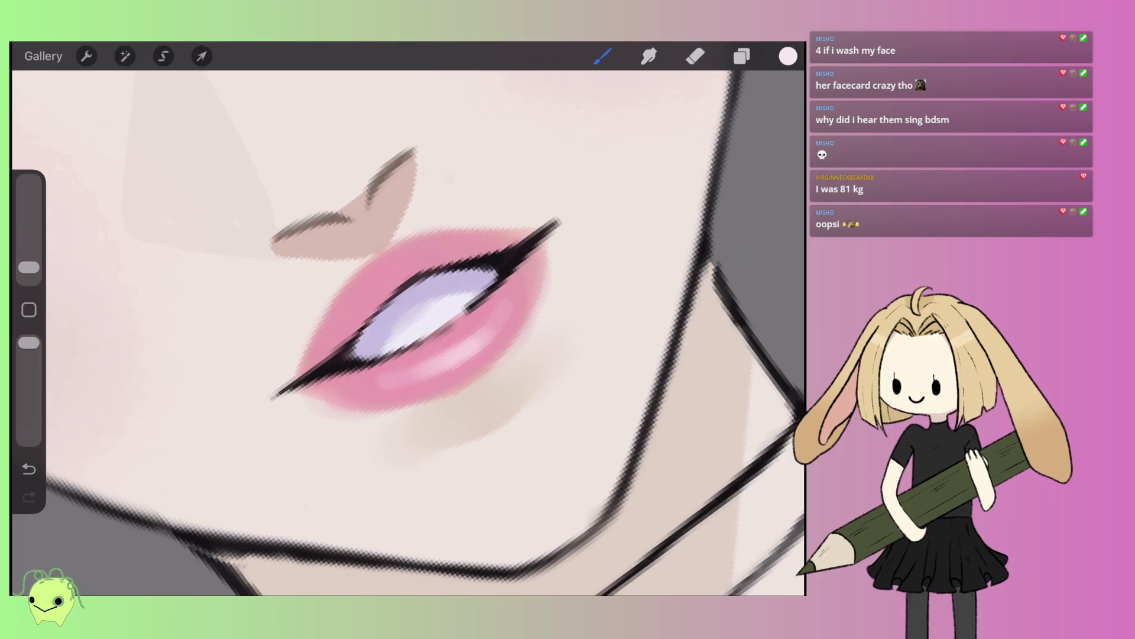
{"action": "left_click_drag", "start_coordinate": [325, 305], "coordinate": [302, 376]}
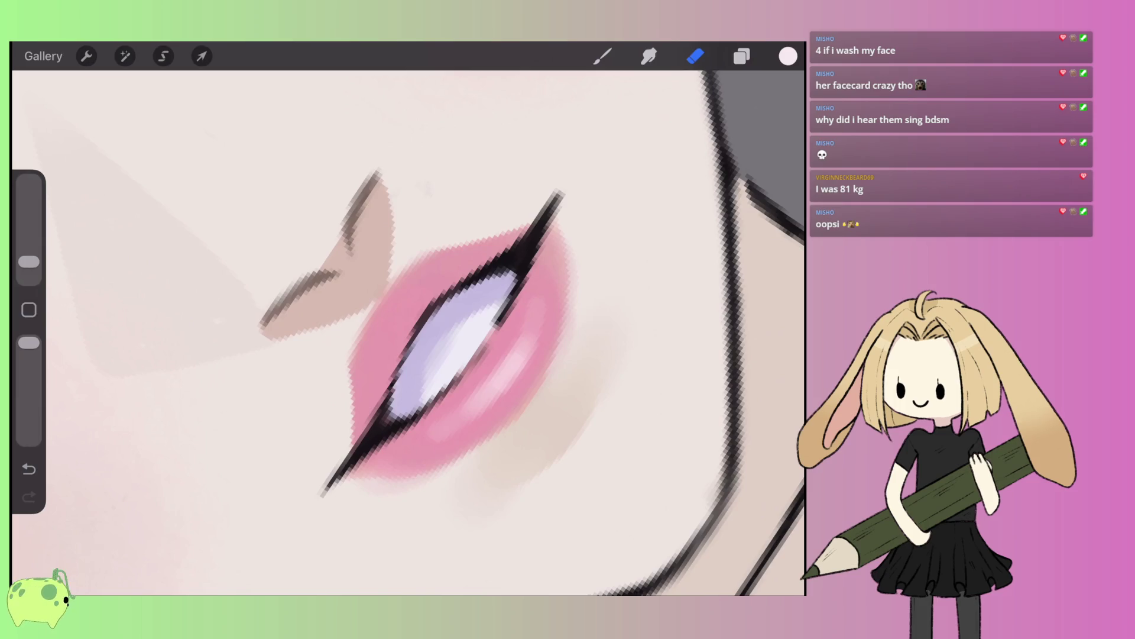
{"action": "left_click_drag", "start_coordinate": [562, 225], "coordinate": [561, 358]}
{"action": "mouse_move", "coordinate": [346, 473]}
{"action": "left_mouse_down"}
{"action": "mouse_move", "coordinate": [416, 485]}
{"action": "mouse_move", "coordinate": [465, 456]}
{"action": "left_mouse_up"}
{"action": "scroll", "coordinate": [408, 331], "scroll_direction": "down", "scroll_amount": 5}
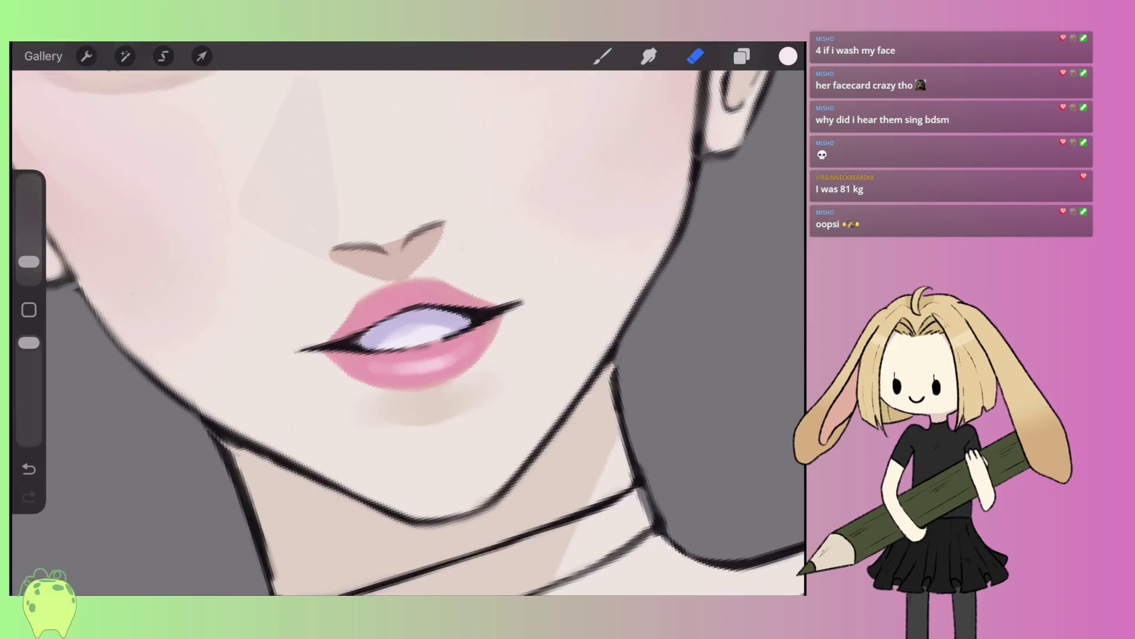
{"action": "scroll", "coordinate": [408, 354], "scroll_direction": "up", "scroll_amount": 10}
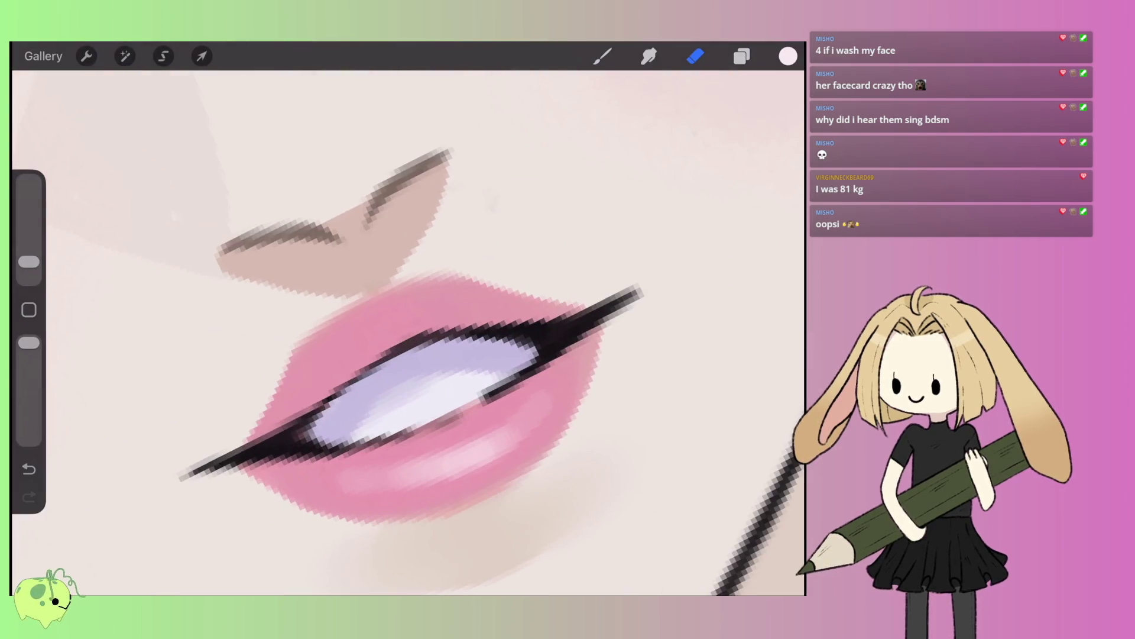
{"action": "scroll", "coordinate": [408, 355], "scroll_direction": "down", "scroll_amount": 5}
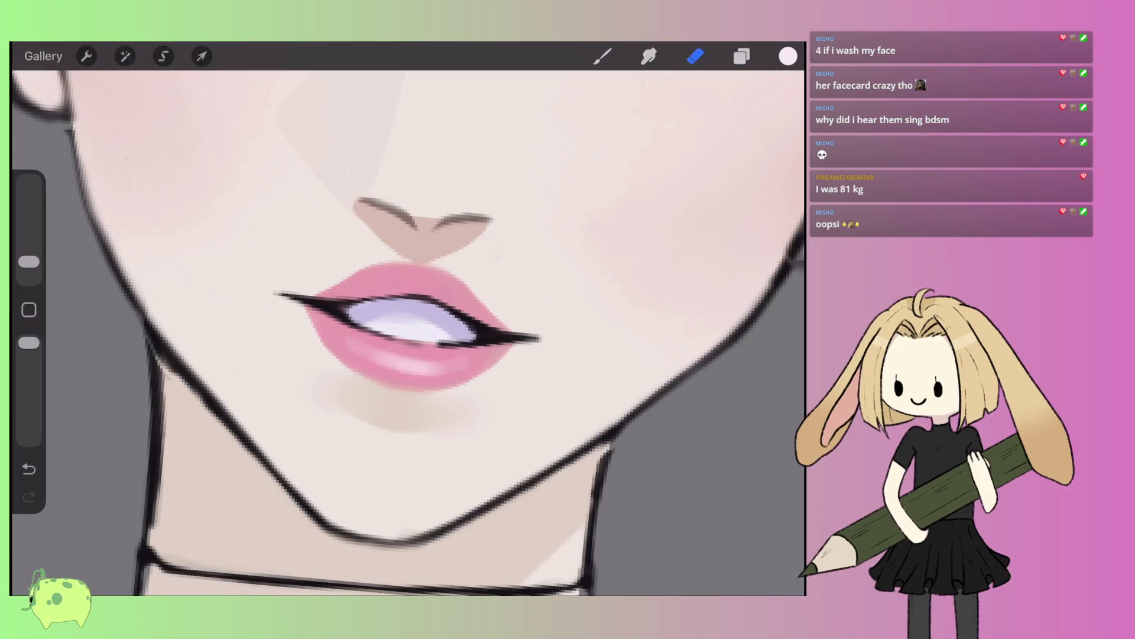
{"action": "scroll", "coordinate": [408, 355], "scroll_direction": "up", "scroll_amount": 2}
{"action": "scroll", "coordinate": [408, 331], "scroll_direction": "down", "scroll_amount": 5}
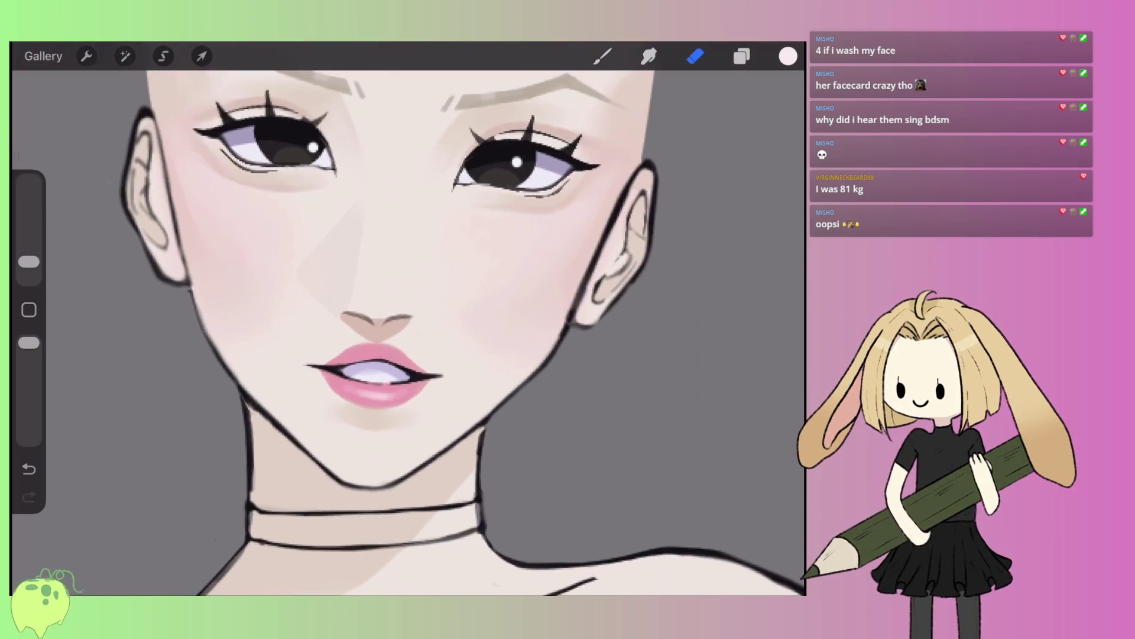
{"action": "scroll", "coordinate": [408, 332], "scroll_direction": "up", "scroll_amount": 2}
{"action": "scroll", "coordinate": [408, 331], "scroll_direction": "up", "scroll_amount": 10}
- Shade the upper lip's top edge and left side with a slightly darker pink sampled from the lips
{"action": "left_click", "coordinate": [393, 299]}
{"action": "key", "text": "b"}
{"action": "left_click", "coordinate": [787, 55]}
{"action": "left_click", "coordinate": [641, 167]}
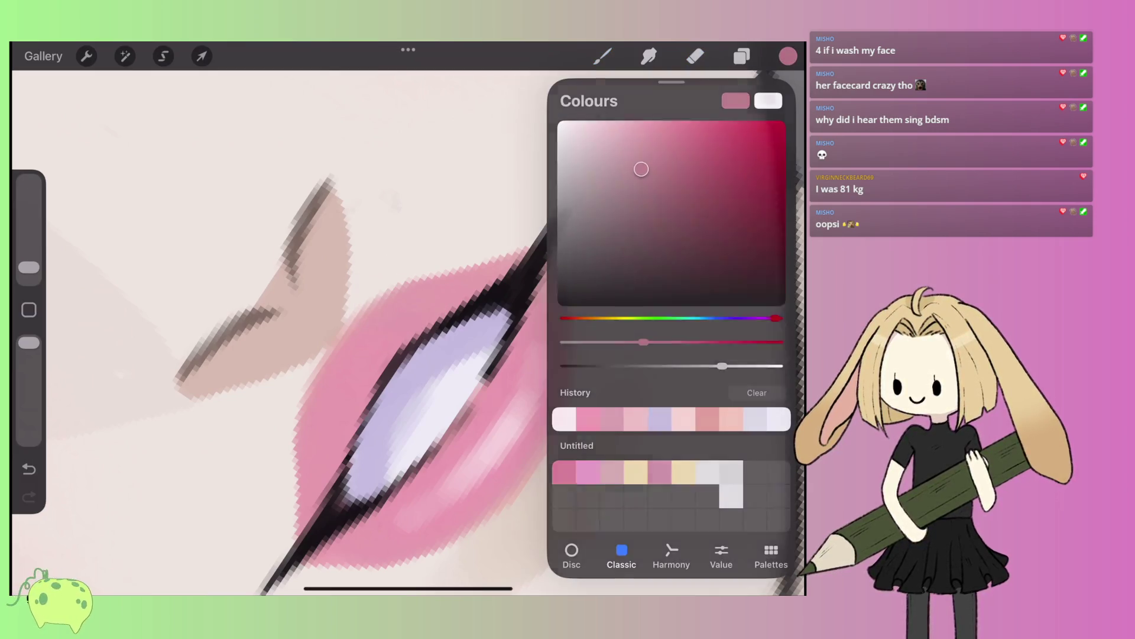
{"action": "left_click", "coordinate": [788, 56]}
{"action": "mouse_move", "coordinate": [455, 278]}
{"action": "left_mouse_down"}
{"action": "mouse_move", "coordinate": [381, 316]}
{"action": "mouse_move", "coordinate": [502, 252]}
{"action": "left_mouse_up"}
{"action": "left_click_drag", "start_coordinate": [420, 278], "coordinate": [532, 242]}
{"action": "mouse_move", "coordinate": [366, 319]}
{"action": "left_mouse_down"}
{"action": "mouse_move", "coordinate": [497, 249]}
{"action": "mouse_move", "coordinate": [355, 340]}
{"action": "mouse_move", "coordinate": [485, 281]}
{"action": "mouse_move", "coordinate": [349, 390]}
{"action": "mouse_move", "coordinate": [323, 396]}
{"action": "mouse_move", "coordinate": [298, 508]}
{"action": "left_mouse_up"}
{"action": "left_click_drag", "start_coordinate": [349, 408], "coordinate": [302, 520]}
{"action": "left_click_drag", "start_coordinate": [373, 384], "coordinate": [331, 482]}
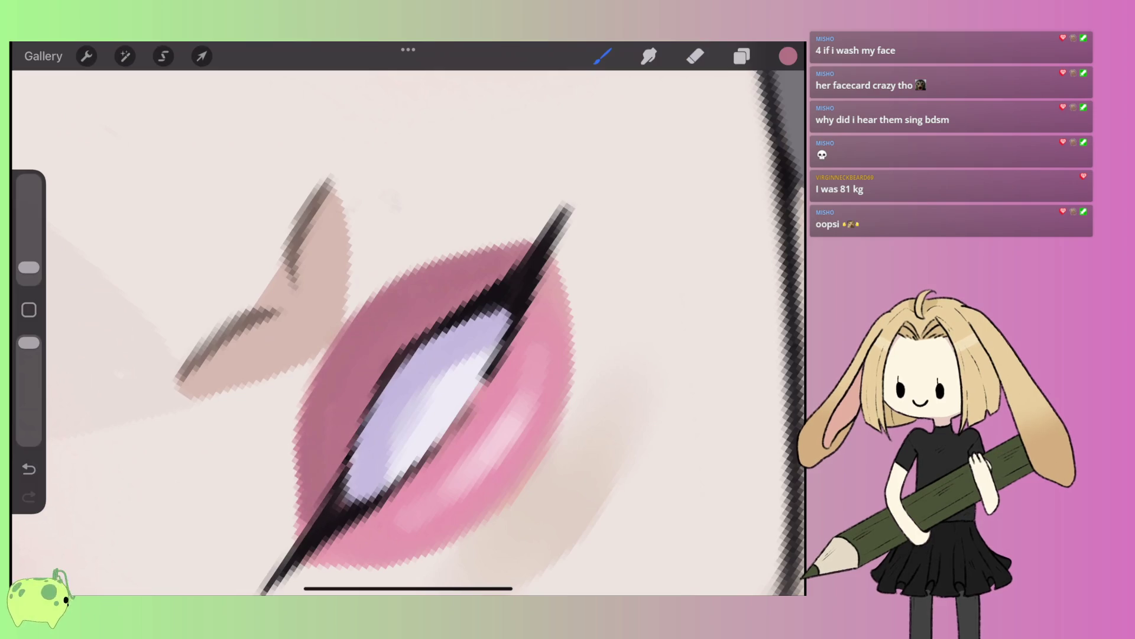
{"action": "left_click_drag", "start_coordinate": [304, 541], "coordinate": [293, 459]}
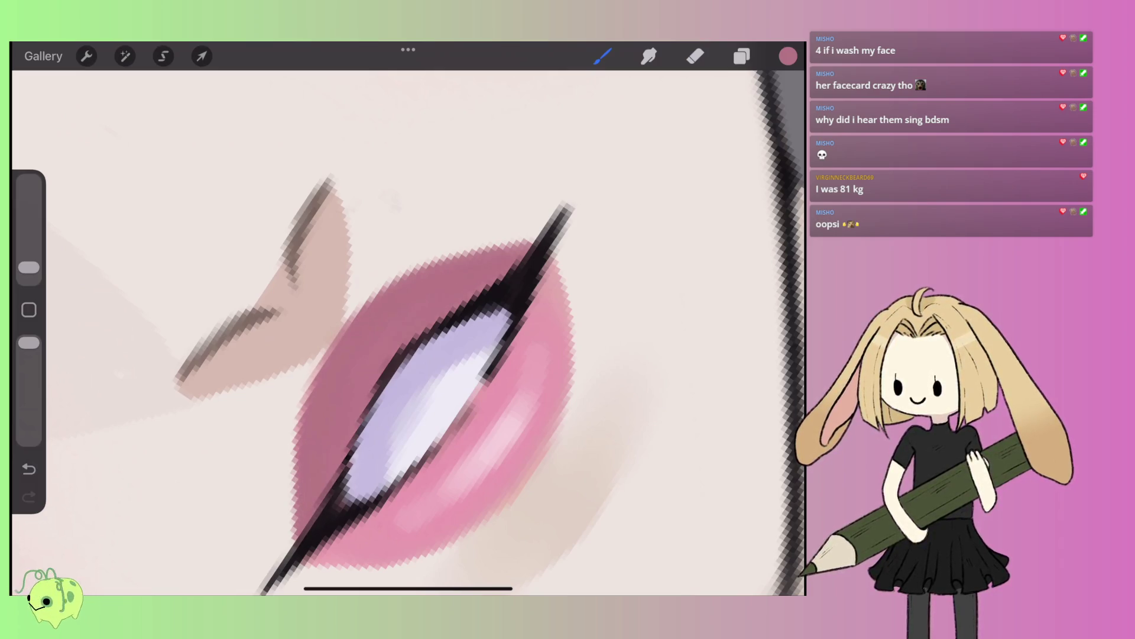
- Set the brush size to 4%
{"action": "scroll", "coordinate": [408, 332], "scroll_direction": "down", "scroll_amount": 10}
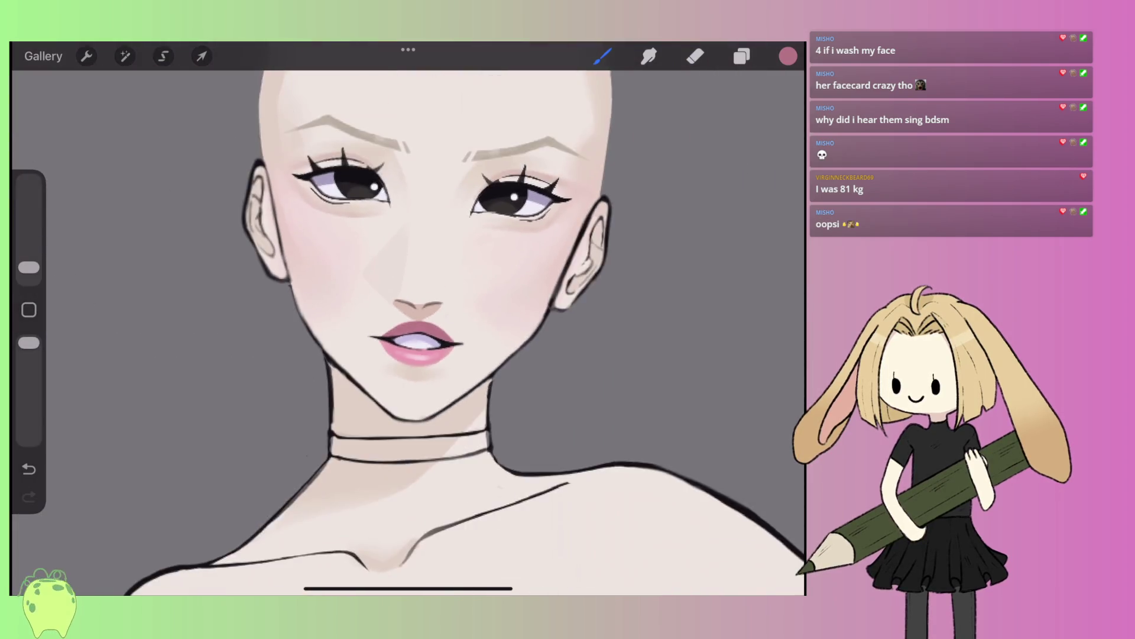
{"action": "scroll", "coordinate": [408, 332], "scroll_direction": "down", "scroll_amount": 2}
{"action": "scroll", "coordinate": [408, 331], "scroll_direction": "up", "scroll_amount": 4}
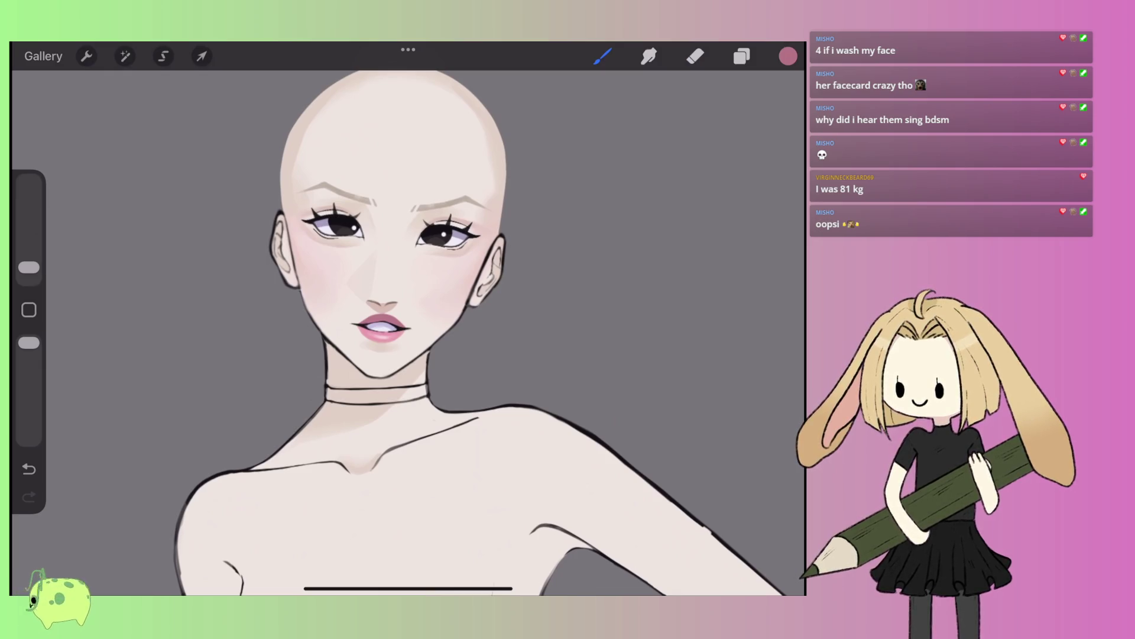
{"action": "scroll", "coordinate": [385, 266], "scroll_direction": "up", "scroll_amount": 5}
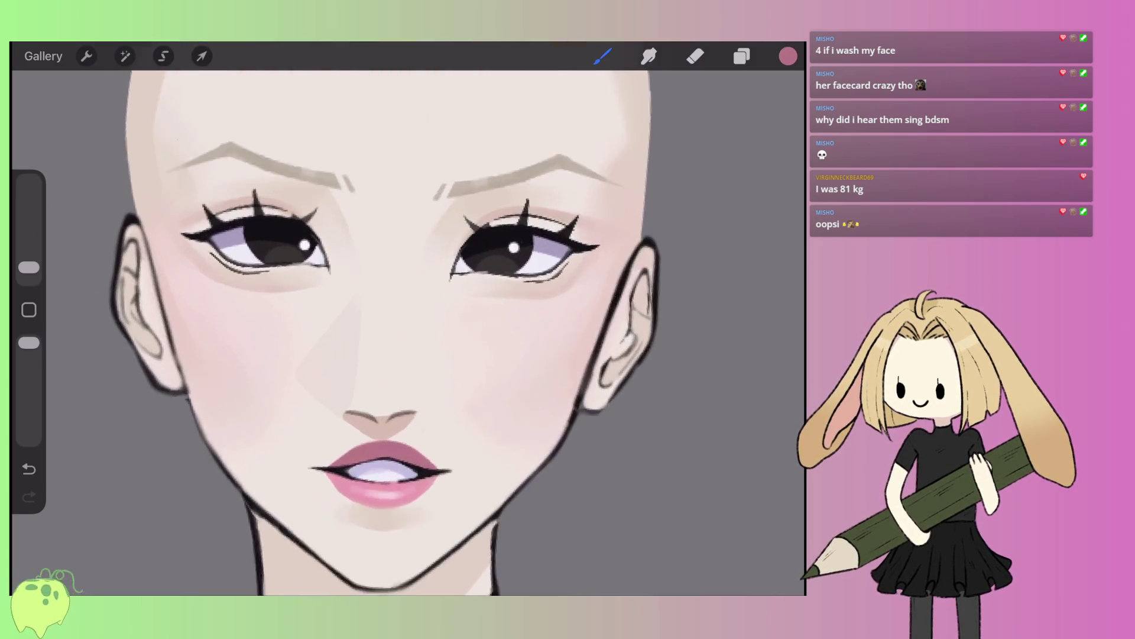
{"action": "scroll", "coordinate": [408, 331], "scroll_direction": "left", "scroll_amount": 1}
{"action": "scroll", "coordinate": [408, 331], "scroll_direction": "down", "scroll_amount": 2}
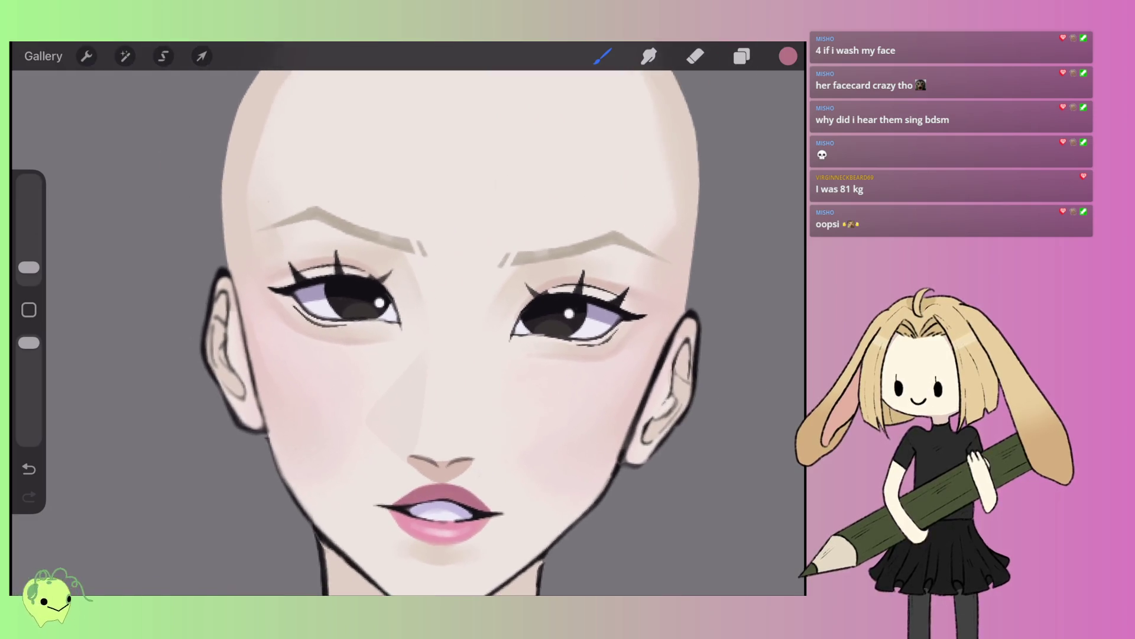
{"action": "left_click_drag", "start_coordinate": [28, 268], "coordinate": [28, 258]}
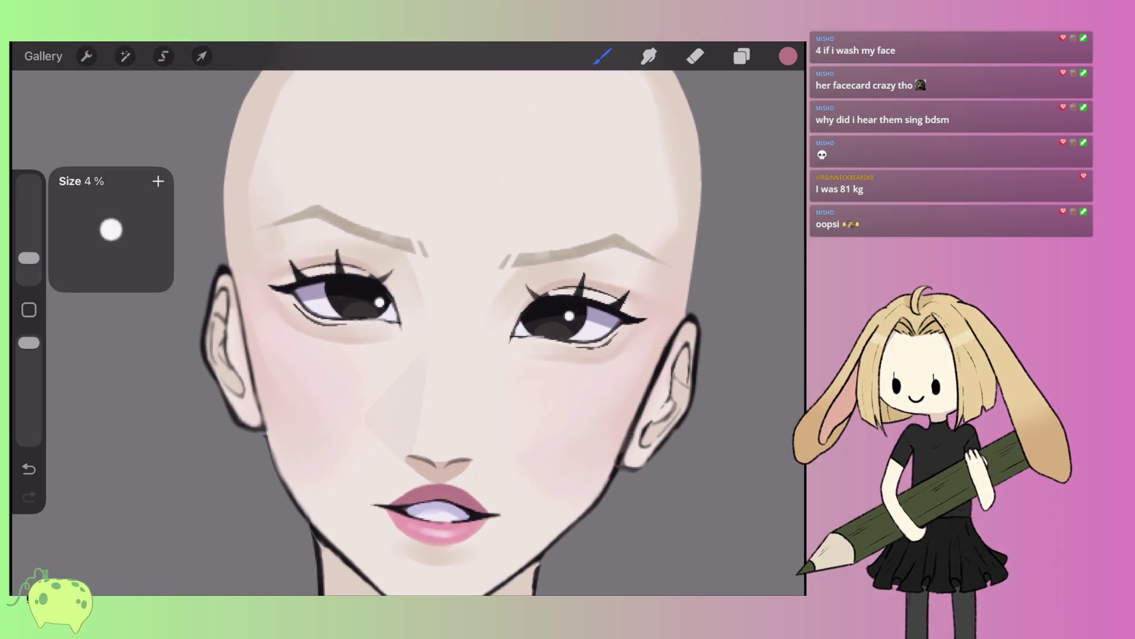
- Pick a soft pink for eyeshadow and adjust the brush size
{"action": "scroll", "coordinate": [455, 319], "scroll_direction": "down", "scroll_amount": 2}
{"action": "scroll", "coordinate": [408, 319], "scroll_direction": "up", "scroll_amount": 5}
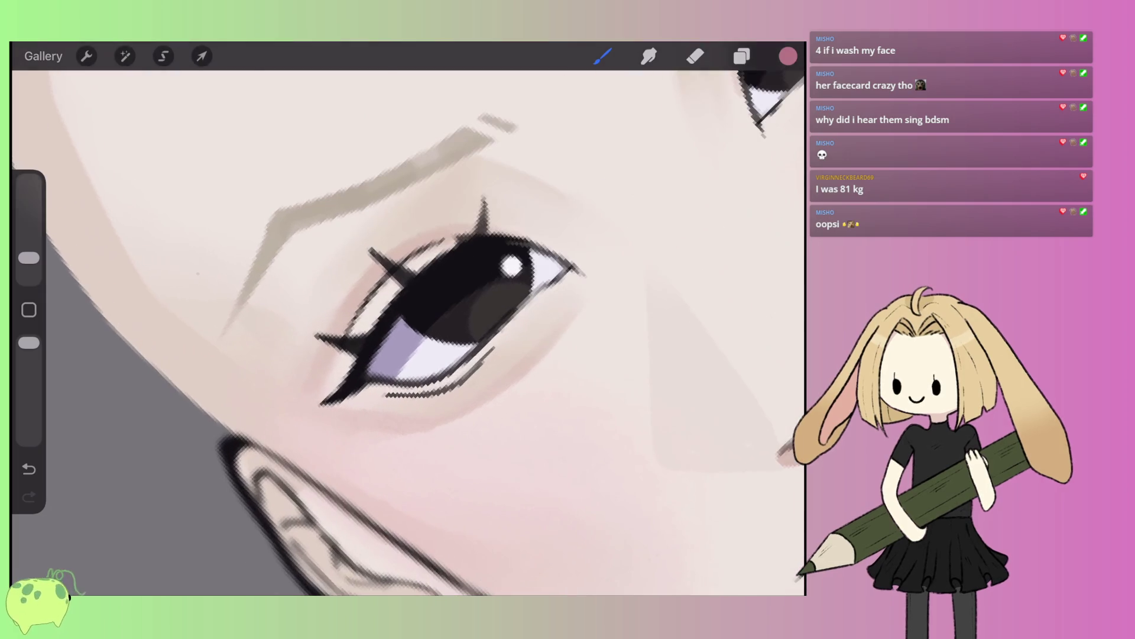
{"action": "left_click", "coordinate": [788, 55]}
{"action": "left_click", "coordinate": [628, 132]}
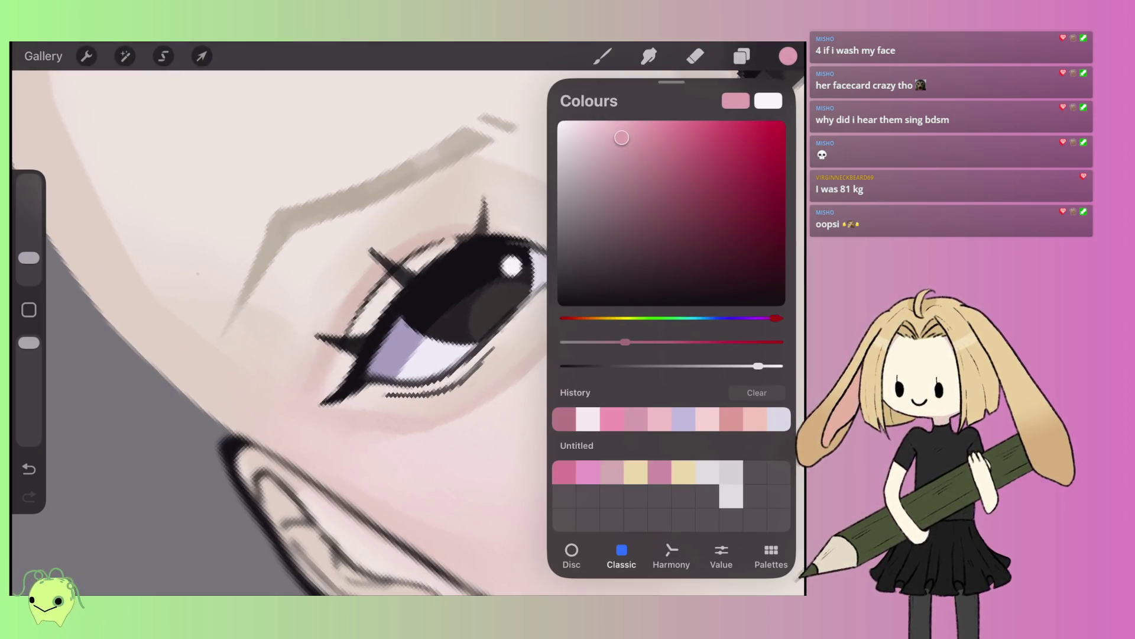
{"action": "left_click", "coordinate": [788, 55]}
{"action": "scroll", "coordinate": [408, 319], "scroll_direction": "down", "scroll_amount": 2}
{"action": "left_click", "coordinate": [602, 55]}
{"action": "mouse_move", "coordinate": [28, 257]}
{"action": "left_mouse_down"}
{"action": "mouse_move", "coordinate": [28, 247]}
{"action": "mouse_move", "coordinate": [29, 257]}
{"action": "left_mouse_up"}
- Paint soft pink eyeshadow at the inner corner, under the lower lid, and around the right eye
{"action": "left_click_drag", "start_coordinate": [355, 328], "coordinate": [380, 272]}
{"action": "left_click_drag", "start_coordinate": [305, 352], "coordinate": [399, 254]}
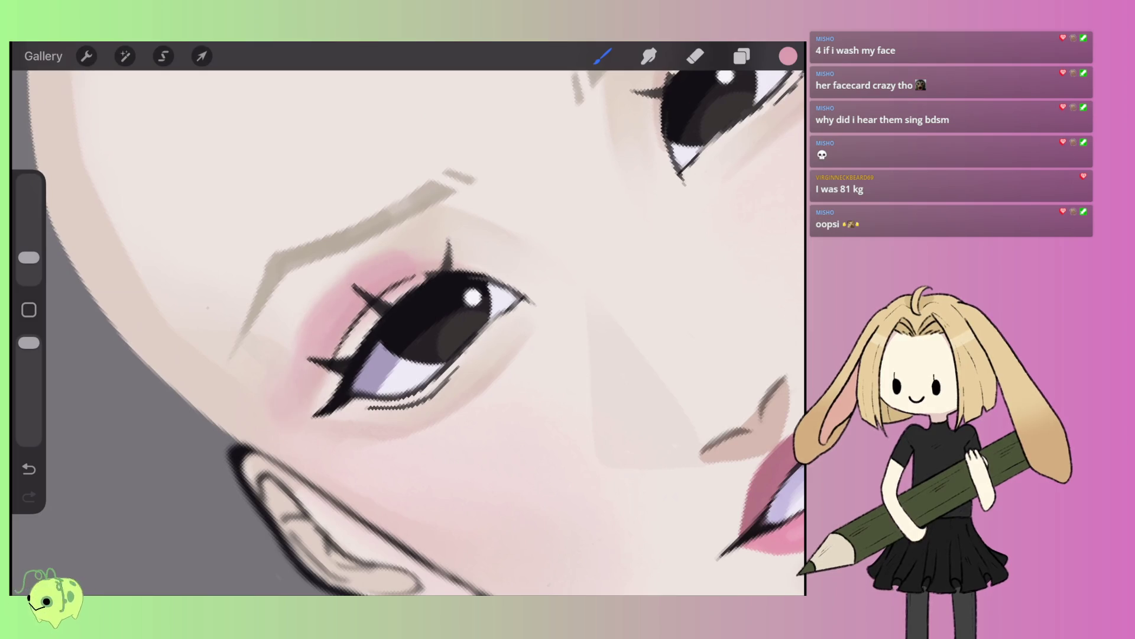
{"action": "left_click_drag", "start_coordinate": [275, 423], "coordinate": [281, 352]}
{"action": "left_click_drag", "start_coordinate": [391, 295], "coordinate": [410, 285]}
{"action": "left_click_drag", "start_coordinate": [465, 378], "coordinate": [376, 440]}
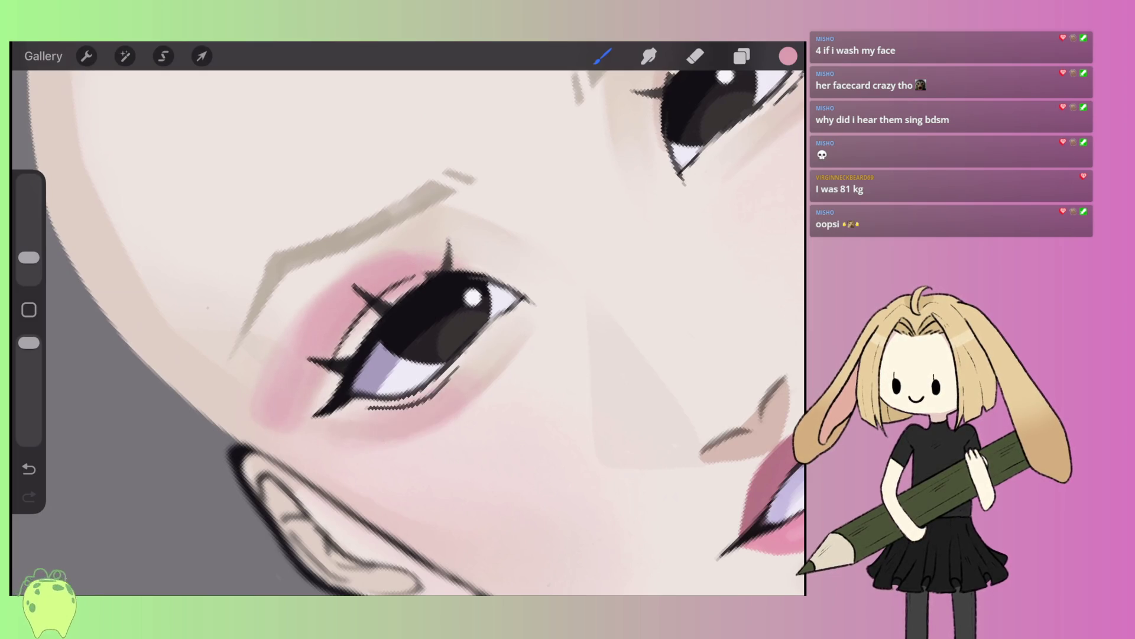
{"action": "scroll", "coordinate": [408, 319], "scroll_direction": "down", "scroll_amount": 3}
{"action": "mouse_move", "coordinate": [580, 159]}
{"action": "left_mouse_down"}
{"action": "mouse_move", "coordinate": [641, 133]}
{"action": "mouse_move", "coordinate": [659, 107]}
{"action": "left_mouse_up"}
{"action": "mouse_move", "coordinate": [680, 207]}
{"action": "left_mouse_down"}
{"action": "mouse_move", "coordinate": [668, 136]}
{"action": "mouse_move", "coordinate": [683, 171]}
{"action": "left_mouse_up"}
{"action": "left_click_drag", "start_coordinate": [582, 142], "coordinate": [669, 106]}
- Smudge the pink eyeshadow softly into the skin with a slightly smaller tip
{"action": "left_click", "coordinate": [649, 56]}
{"action": "left_click_drag", "start_coordinate": [29, 257], "coordinate": [29, 264]}
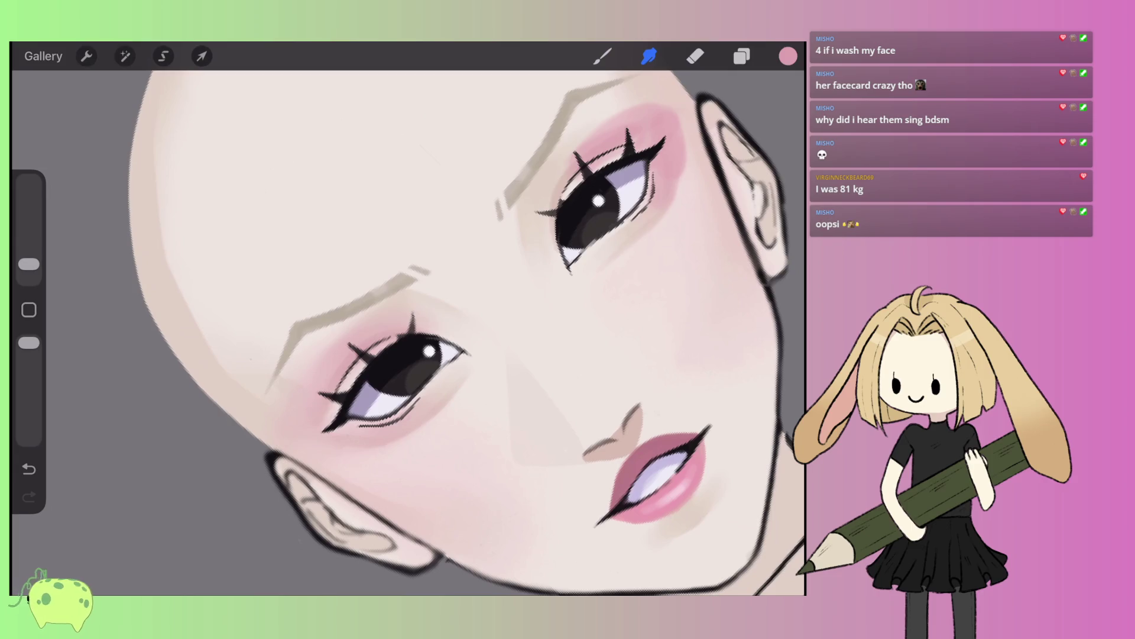
{"action": "scroll", "coordinate": [408, 319], "scroll_direction": "right", "scroll_amount": 3}
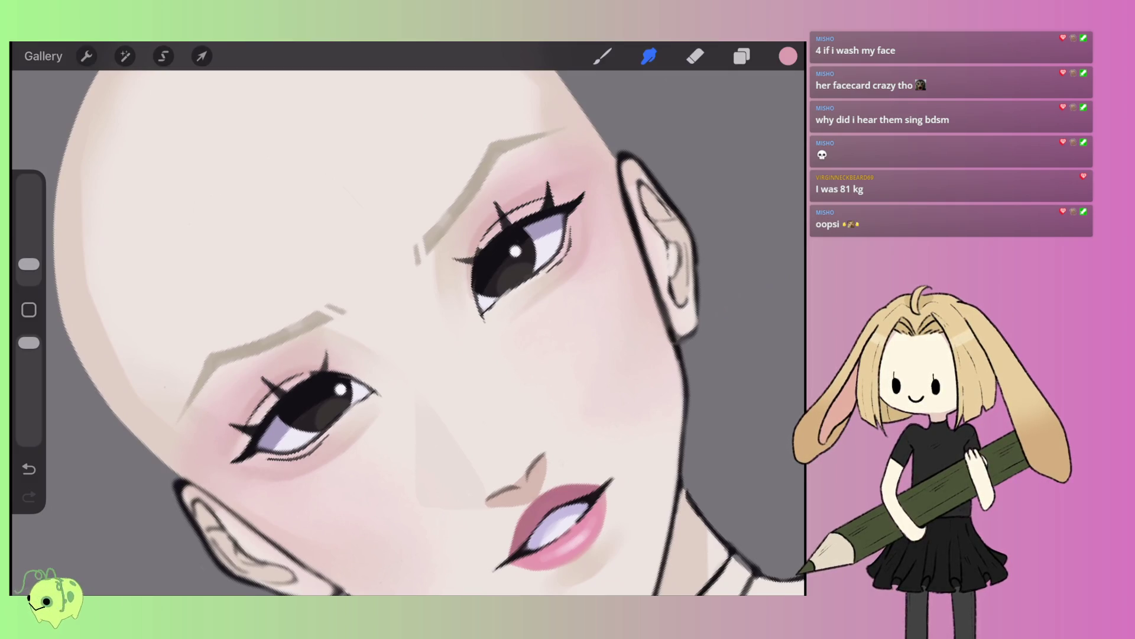
{"action": "scroll", "coordinate": [408, 331], "scroll_direction": "down", "scroll_amount": 5}
{"action": "scroll", "coordinate": [414, 296], "scroll_direction": "up", "scroll_amount": 8}
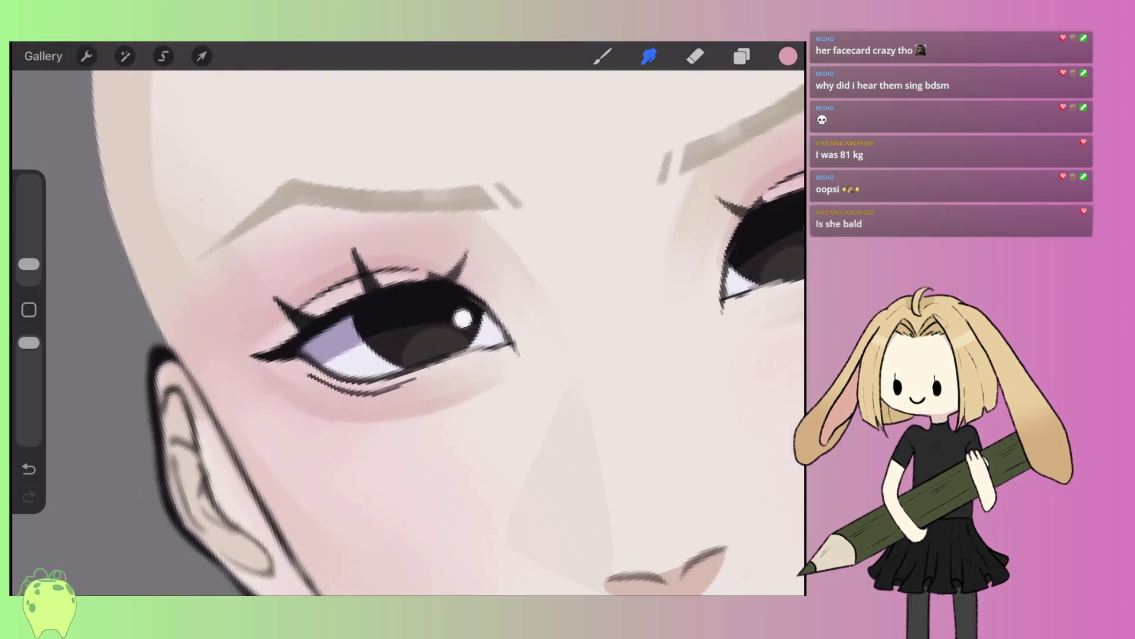
{"action": "scroll", "coordinate": [384, 319], "scroll_direction": "up", "scroll_amount": 2}
{"action": "left_click", "coordinate": [787, 56]}
- Sample the dark pupil colour and set the brush size to 3%
{"action": "left_click", "coordinate": [622, 138]}
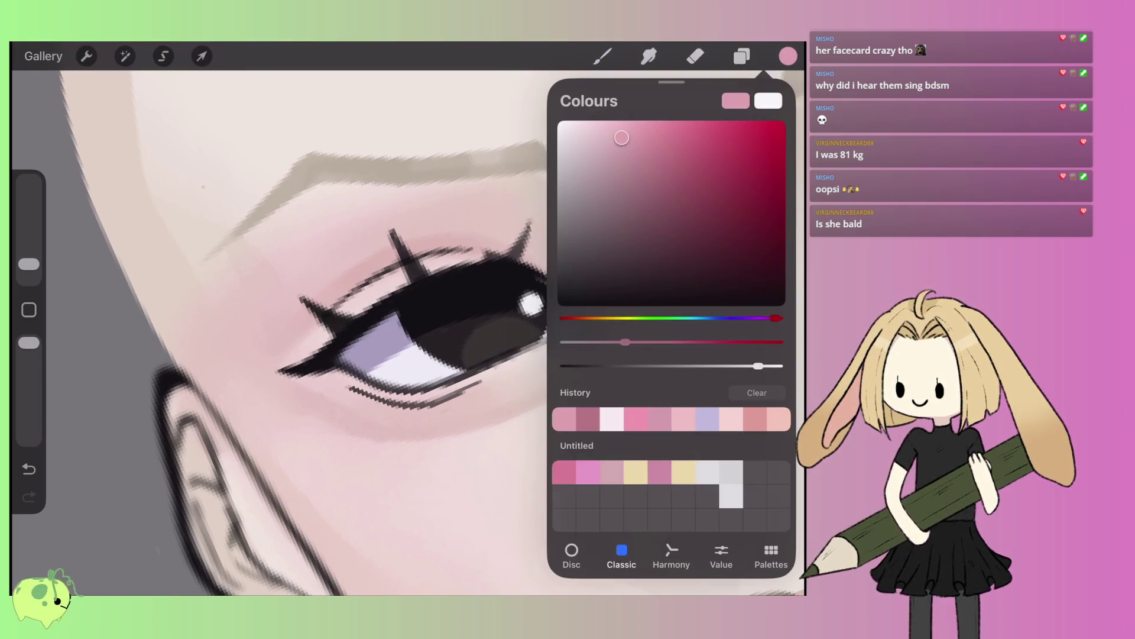
{"action": "left_click", "coordinate": [541, 278]}
{"action": "left_click", "coordinate": [787, 57]}
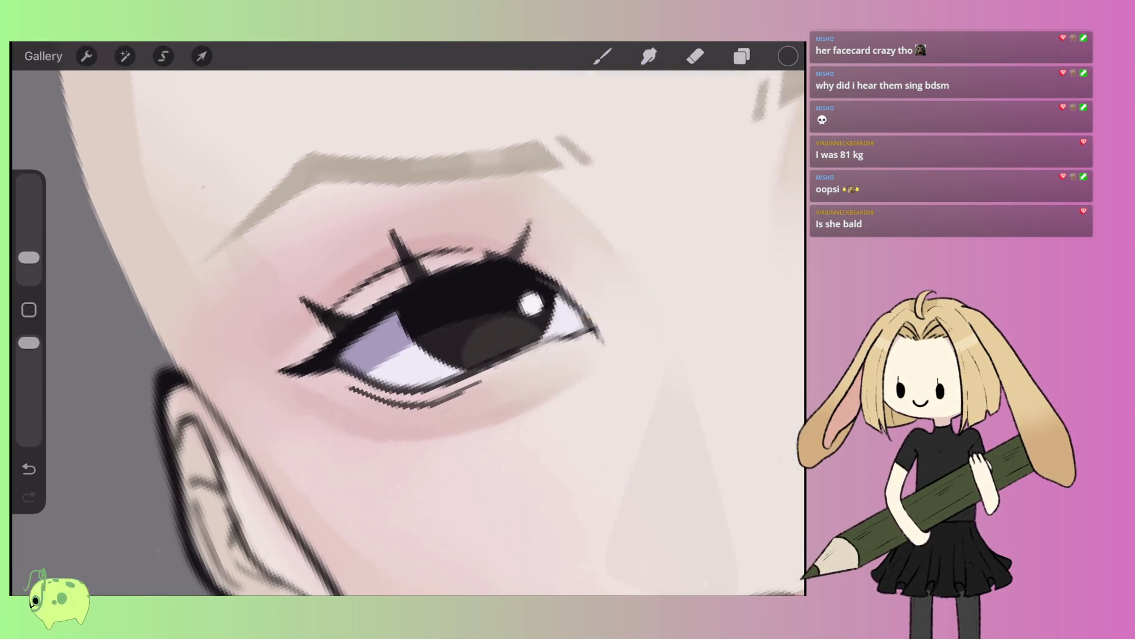
{"action": "left_click_drag", "start_coordinate": [413, 295], "coordinate": [464, 245]}
{"action": "left_click_drag", "start_coordinate": [29, 257], "coordinate": [28, 261]}
- Paint dark shadow at the left eye's outer corner and along its lower lash line
{"action": "mouse_move", "coordinate": [379, 325]}
{"action": "left_mouse_down"}
{"action": "mouse_move", "coordinate": [308, 375]}
{"action": "mouse_move", "coordinate": [438, 266]}
{"action": "left_mouse_up"}
{"action": "left_click_drag", "start_coordinate": [319, 366], "coordinate": [443, 254]}
{"action": "mouse_move", "coordinate": [343, 329]}
{"action": "left_mouse_down"}
{"action": "mouse_move", "coordinate": [296, 385]}
{"action": "mouse_move", "coordinate": [414, 370]}
{"action": "left_mouse_up"}
{"action": "scroll", "coordinate": [408, 331], "scroll_direction": "down", "scroll_amount": 5}
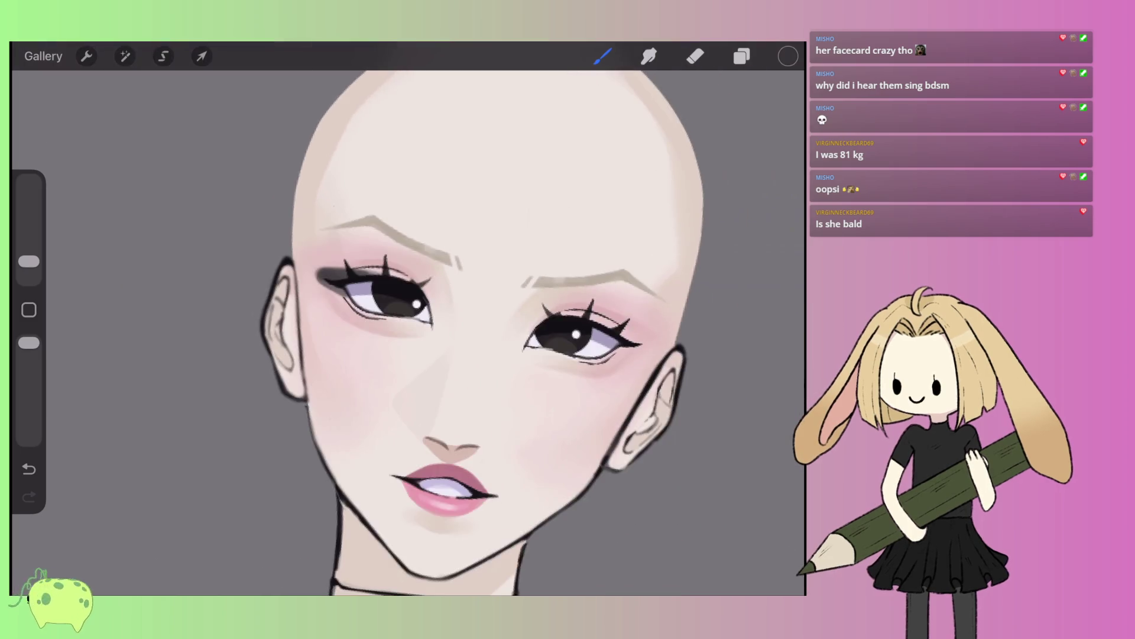
{"action": "scroll", "coordinate": [408, 331], "scroll_direction": "up", "scroll_amount": 2}
{"action": "scroll", "coordinate": [408, 331], "scroll_direction": "up", "scroll_amount": 1}
{"action": "mouse_move", "coordinate": [251, 289]}
{"action": "left_mouse_down"}
{"action": "mouse_move", "coordinate": [234, 309]}
{"action": "mouse_move", "coordinate": [199, 308]}
{"action": "mouse_move", "coordinate": [286, 333]}
{"action": "left_mouse_up"}
- Paint a thick dark wing at the right eye's outer corner
{"action": "scroll", "coordinate": [408, 331], "scroll_direction": "right", "scroll_amount": 2}
{"action": "mouse_move", "coordinate": [588, 278]}
{"action": "left_mouse_down"}
{"action": "mouse_move", "coordinate": [628, 268]}
{"action": "mouse_move", "coordinate": [621, 273]}
{"action": "left_mouse_up"}
{"action": "mouse_move", "coordinate": [552, 313]}
{"action": "left_mouse_down"}
{"action": "mouse_move", "coordinate": [630, 269]}
{"action": "mouse_move", "coordinate": [609, 261]}
{"action": "mouse_move", "coordinate": [648, 263]}
{"action": "left_mouse_up"}
{"action": "left_click_drag", "start_coordinate": [582, 301], "coordinate": [633, 278]}
{"action": "mouse_move", "coordinate": [593, 295]}
{"action": "left_mouse_down"}
{"action": "mouse_move", "coordinate": [644, 264]}
{"action": "mouse_move", "coordinate": [629, 263]}
{"action": "left_mouse_up"}
{"action": "left_click_drag", "start_coordinate": [555, 261], "coordinate": [641, 265]}
{"action": "left_click_drag", "start_coordinate": [570, 306], "coordinate": [642, 267]}
- Blend the right eye's dark wing with Smudge at 2%, undoing one stray stroke
{"action": "left_click", "coordinate": [648, 56]}
{"action": "left_click_drag", "start_coordinate": [28, 264], "coordinate": [29, 271]}
{"action": "mouse_move", "coordinate": [612, 302]}
{"action": "left_mouse_down"}
{"action": "mouse_move", "coordinate": [588, 305]}
{"action": "mouse_move", "coordinate": [645, 263]}
{"action": "mouse_move", "coordinate": [624, 258]}
{"action": "mouse_move", "coordinate": [647, 278]}
{"action": "left_mouse_up"}
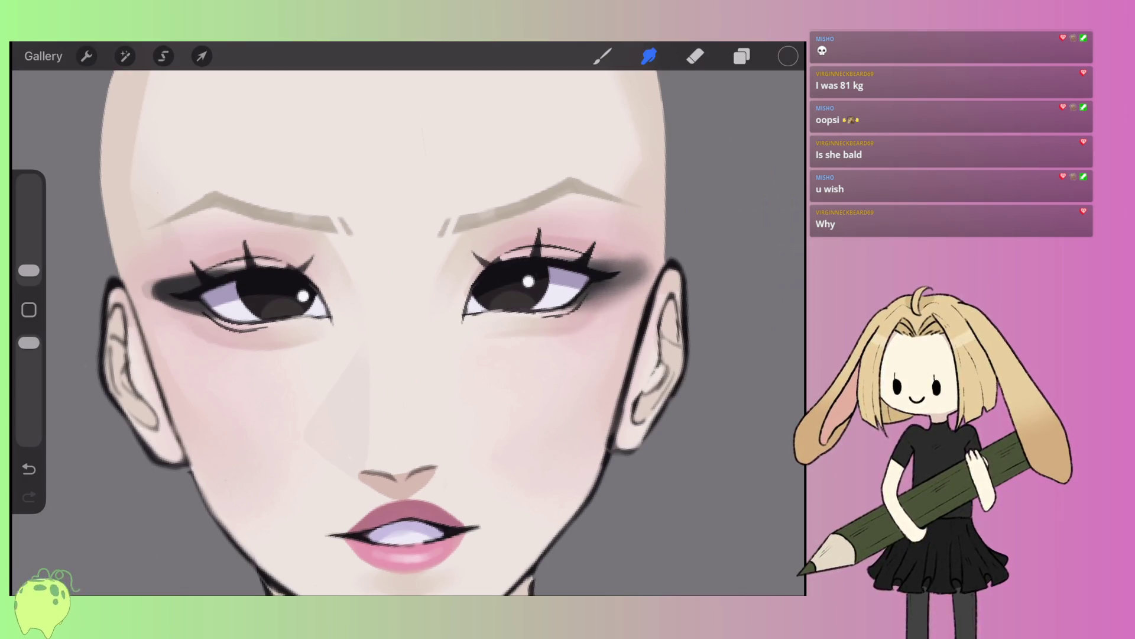
{"action": "left_click_drag", "start_coordinate": [28, 271], "coordinate": [29, 268]}
{"action": "left_click_drag", "start_coordinate": [630, 278], "coordinate": [648, 254]}
{"action": "scroll", "coordinate": [521, 296], "scroll_direction": "up", "scroll_amount": 5}
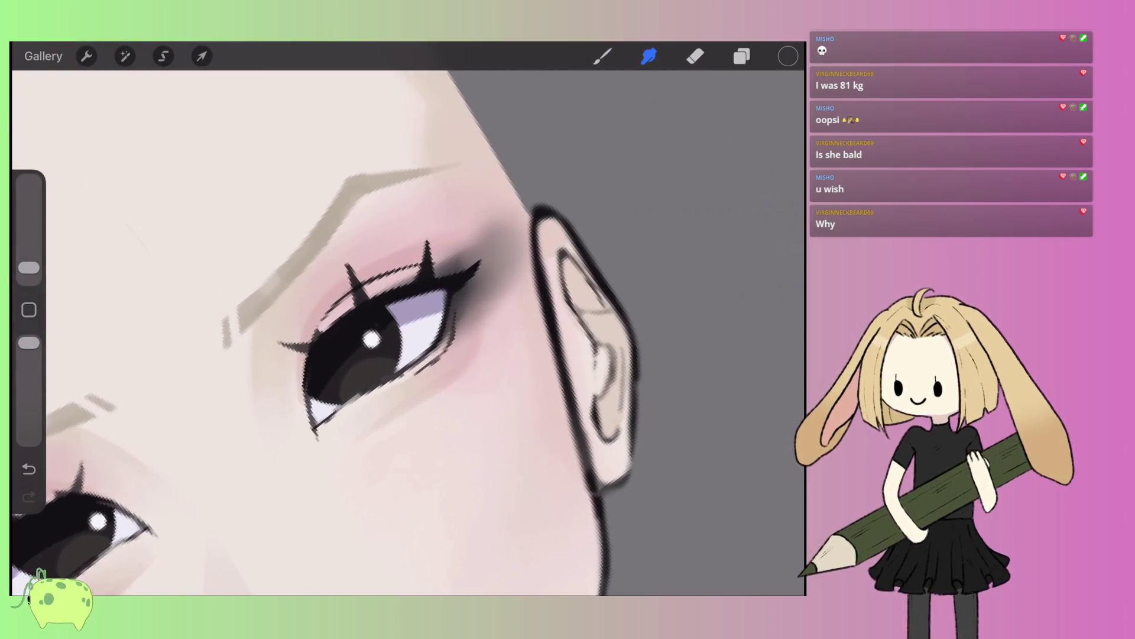
{"action": "key", "text": "ctrl+z"}
- Re-blend the dark shadow along the outer wing and beside the eye's outer corner
{"action": "mouse_move", "coordinate": [478, 254]}
{"action": "left_mouse_down"}
{"action": "mouse_move", "coordinate": [438, 269]}
{"action": "mouse_move", "coordinate": [437, 355]}
{"action": "left_mouse_up"}
{"action": "mouse_move", "coordinate": [508, 236]}
{"action": "left_mouse_down"}
{"action": "mouse_move", "coordinate": [467, 284]}
{"action": "mouse_move", "coordinate": [476, 278]}
{"action": "mouse_move", "coordinate": [438, 275]}
{"action": "mouse_move", "coordinate": [446, 331]}
{"action": "mouse_move", "coordinate": [488, 287]}
{"action": "mouse_move", "coordinate": [476, 269]}
{"action": "mouse_move", "coordinate": [497, 265]}
{"action": "left_mouse_up"}
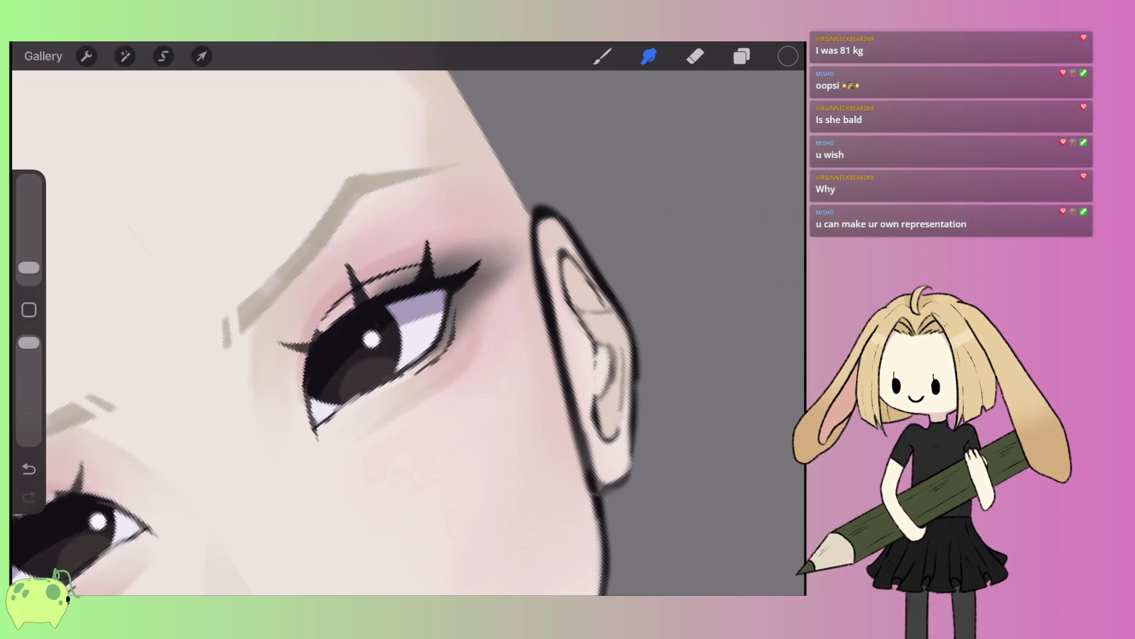
{"action": "scroll", "coordinate": [408, 331], "scroll_direction": "down", "scroll_amount": 5}
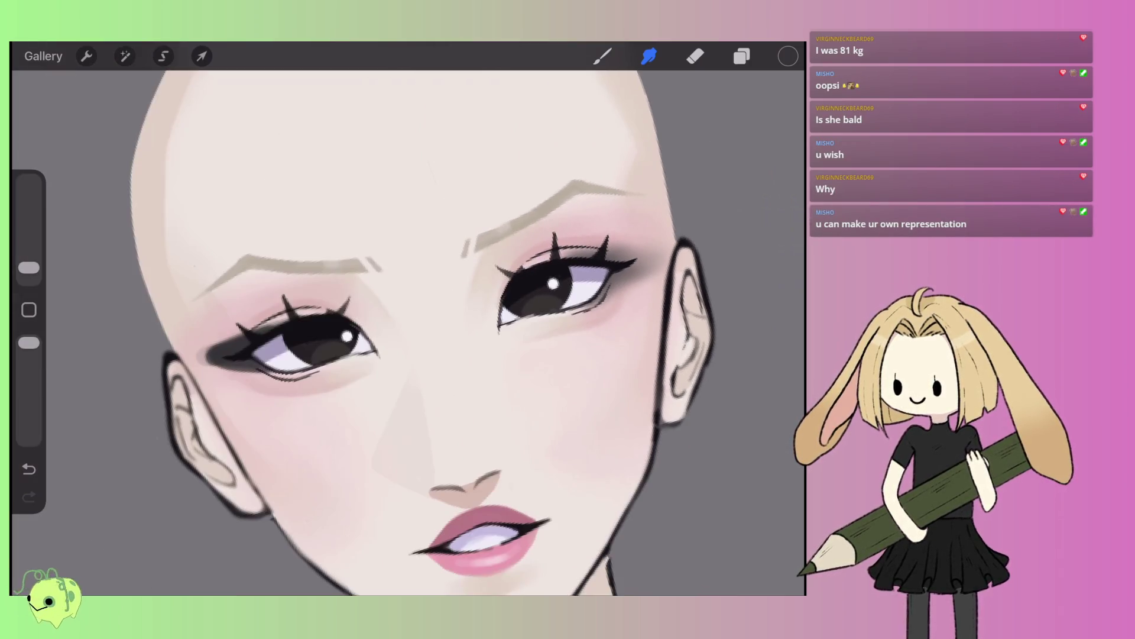
{"action": "scroll", "coordinate": [408, 331], "scroll_direction": "up", "scroll_amount": 5}
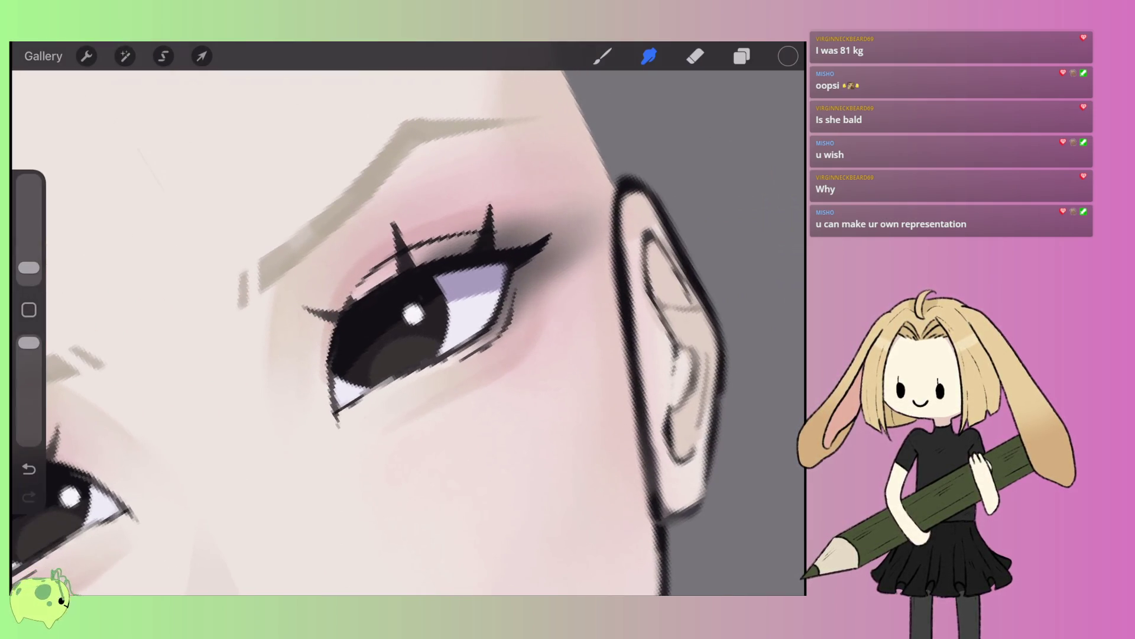
{"action": "left_click_drag", "start_coordinate": [414, 313], "coordinate": [367, 387]}
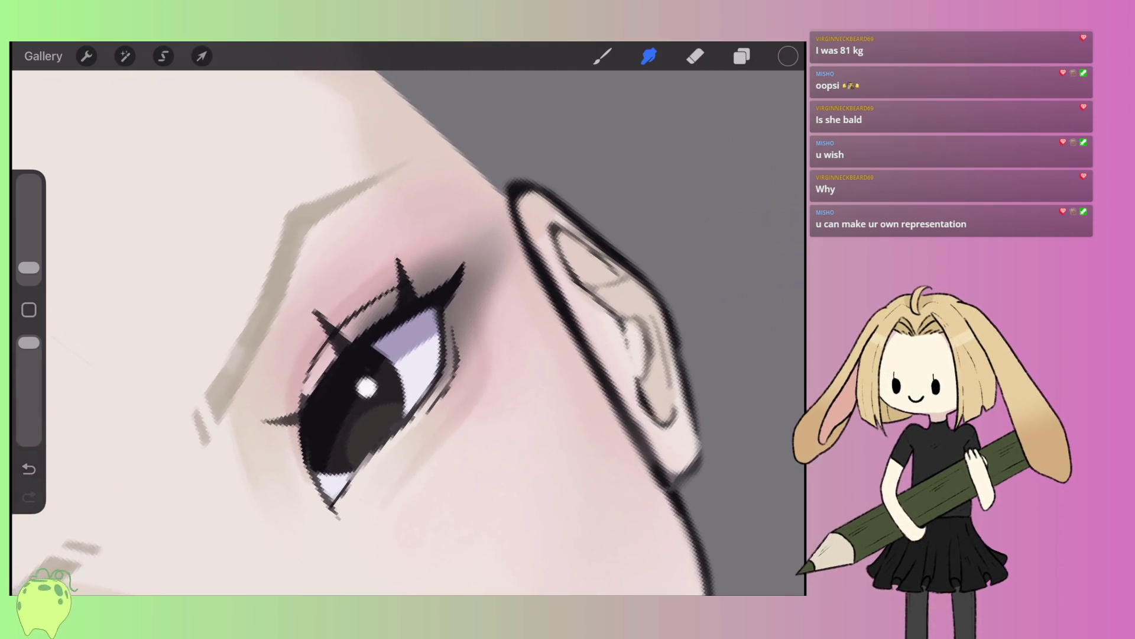
{"action": "left_click_drag", "start_coordinate": [497, 278], "coordinate": [479, 195]}
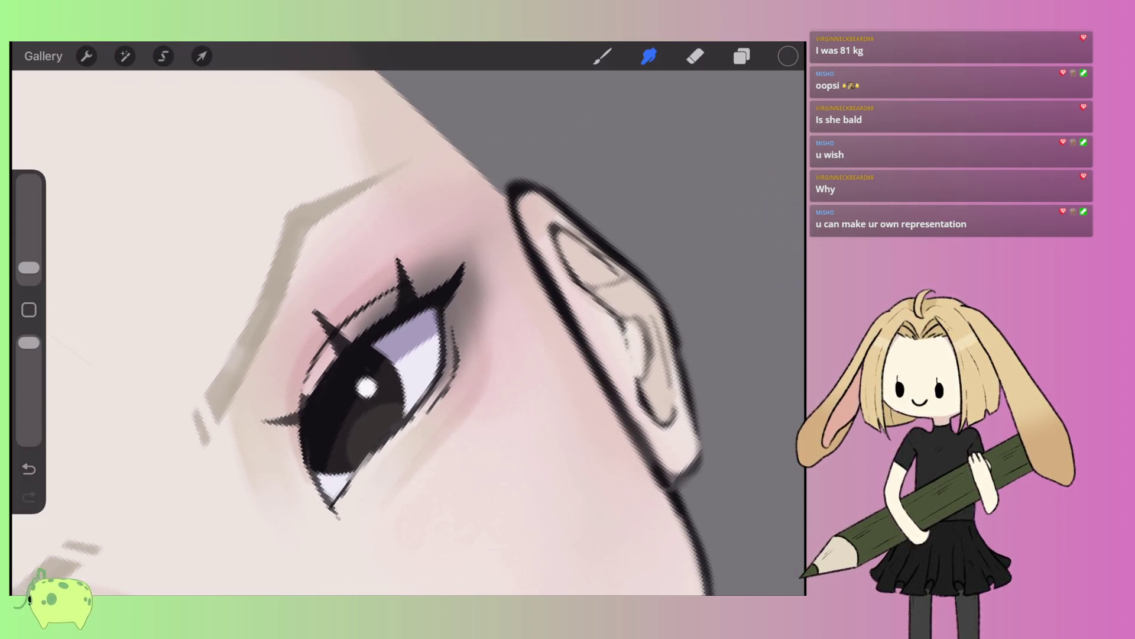
{"action": "scroll", "coordinate": [408, 331], "scroll_direction": "down", "scroll_amount": 5}
{"action": "scroll", "coordinate": [408, 331], "scroll_direction": "down", "scroll_amount": 3}
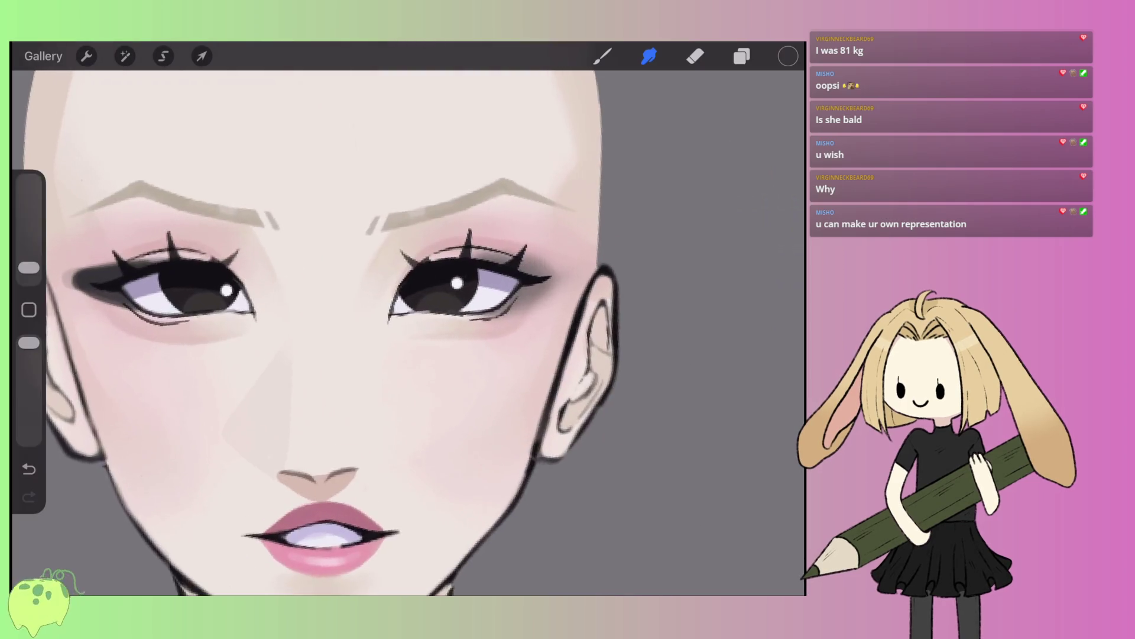
- Deepen and widen the dark shadow under the eye
{"action": "scroll", "coordinate": [355, 319], "scroll_direction": "up", "scroll_amount": 10}
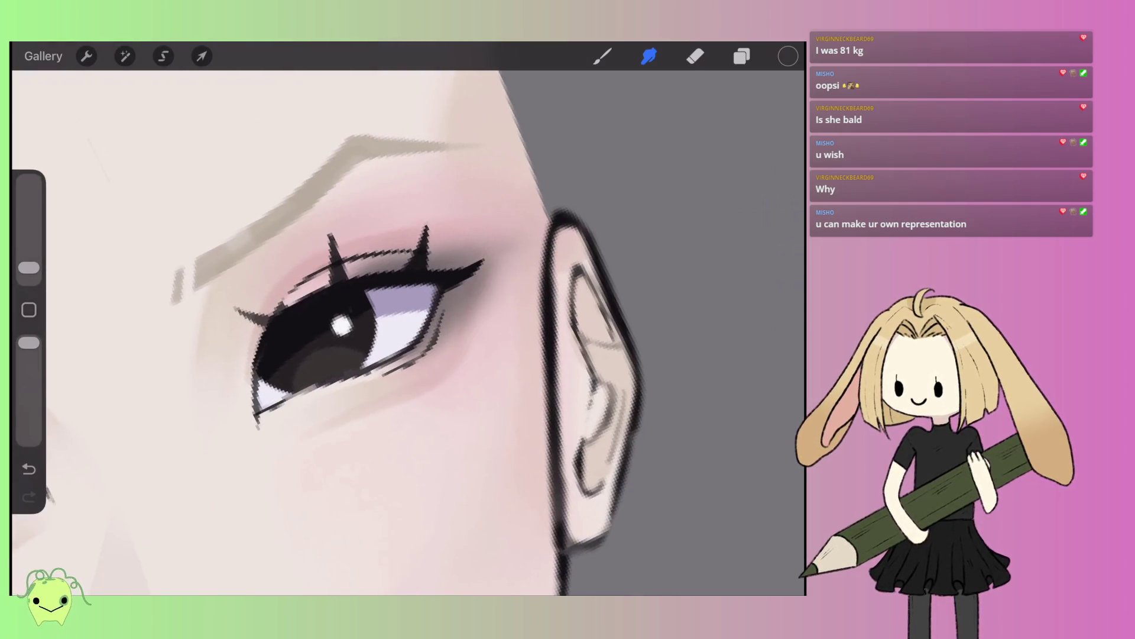
{"action": "scroll", "coordinate": [408, 331], "scroll_direction": "down", "scroll_amount": 5}
{"action": "scroll", "coordinate": [479, 260], "scroll_direction": "up", "scroll_amount": 10}
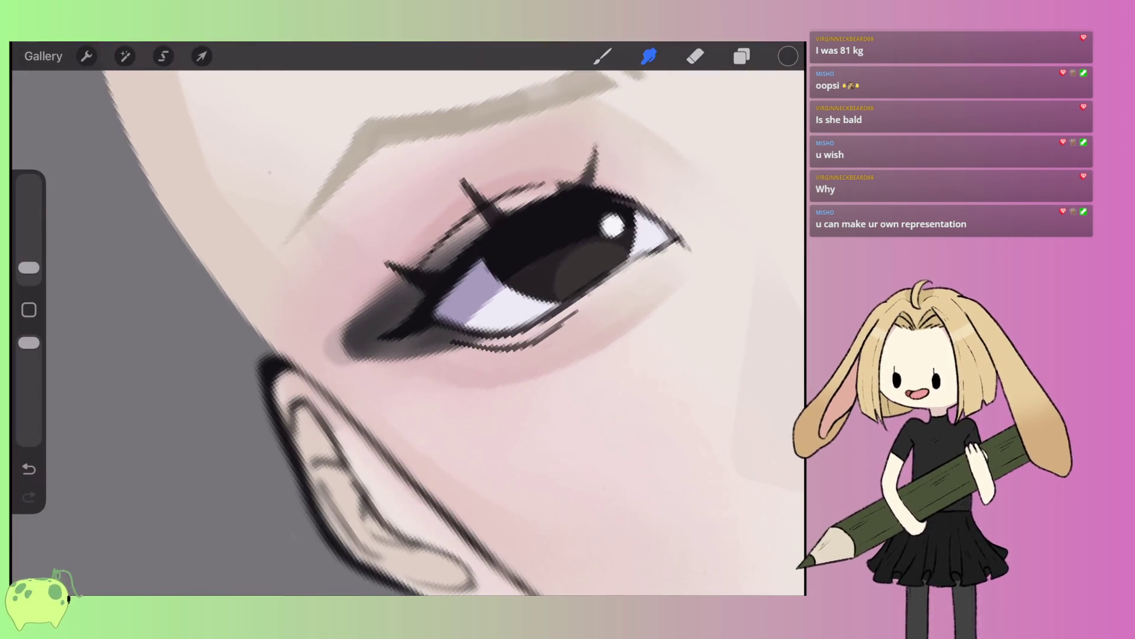
{"action": "mouse_move", "coordinate": [331, 355]}
{"action": "left_mouse_down"}
{"action": "mouse_move", "coordinate": [408, 320]}
{"action": "mouse_move", "coordinate": [437, 242]}
{"action": "left_mouse_up"}
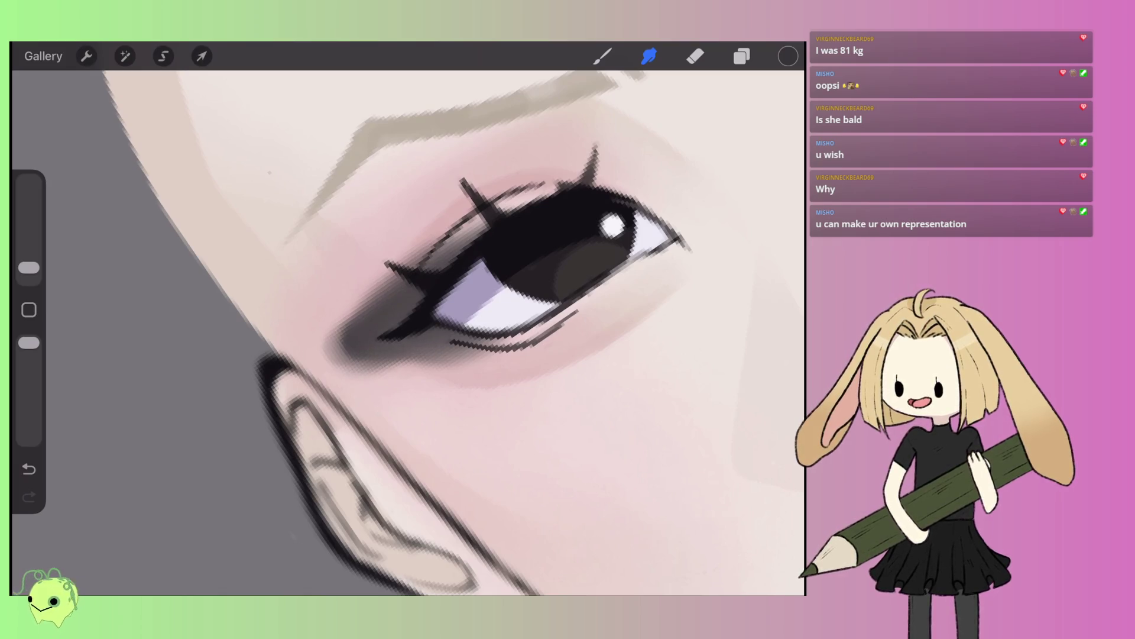
{"action": "left_click_drag", "start_coordinate": [343, 320], "coordinate": [443, 231]}
{"action": "mouse_move", "coordinate": [402, 355]}
{"action": "left_mouse_down"}
{"action": "mouse_move", "coordinate": [514, 349]}
{"action": "mouse_move", "coordinate": [414, 372]}
{"action": "mouse_move", "coordinate": [369, 364]}
{"action": "mouse_move", "coordinate": [325, 319]}
{"action": "left_mouse_up"}
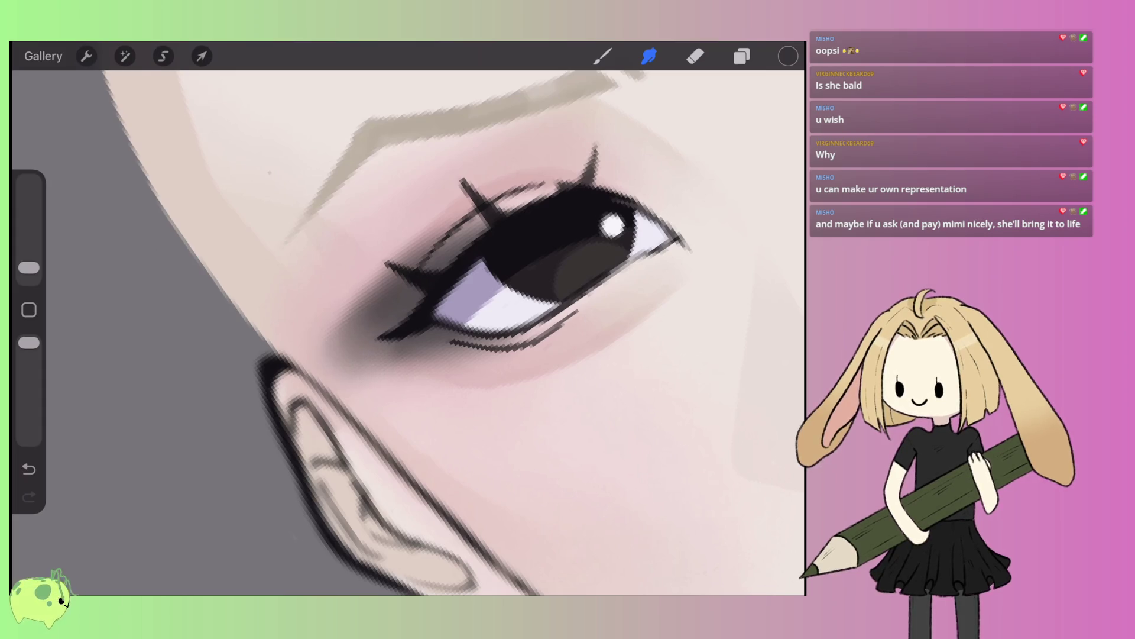
- Smudge the shadow below the eye corner and lower lashes, fading it toward the cheek
{"action": "scroll", "coordinate": [408, 331], "scroll_direction": "down", "scroll_amount": 5}
{"action": "scroll", "coordinate": [408, 331], "scroll_direction": "up", "scroll_amount": 5}
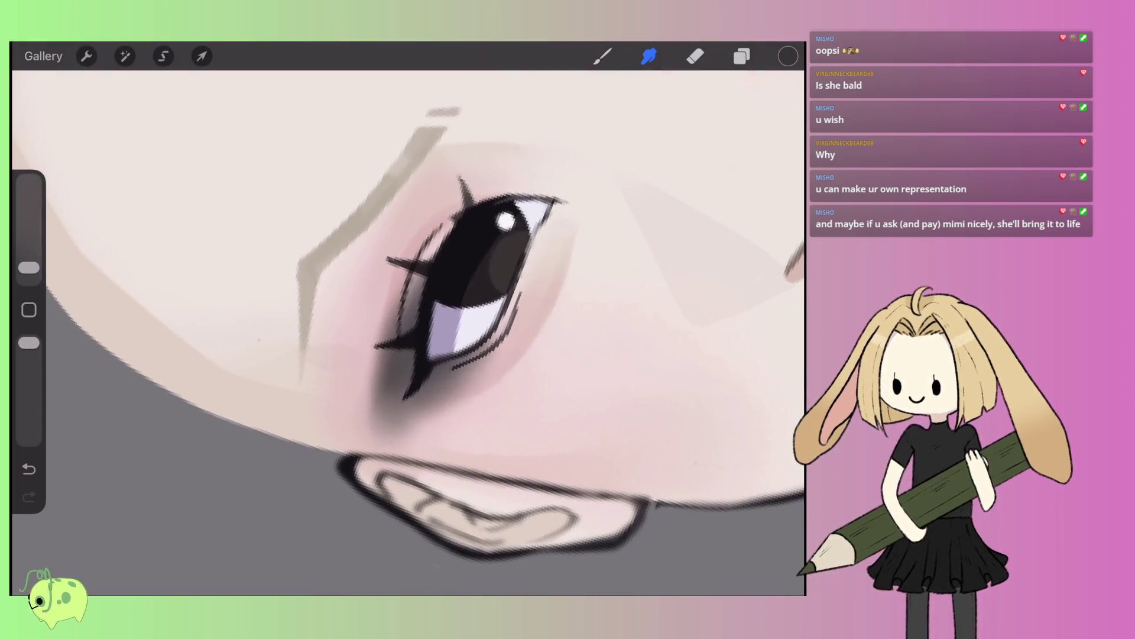
{"action": "mouse_move", "coordinate": [497, 343]}
{"action": "left_mouse_down"}
{"action": "mouse_move", "coordinate": [431, 408]}
{"action": "mouse_move", "coordinate": [366, 444]}
{"action": "left_mouse_up"}
{"action": "left_click_drag", "start_coordinate": [419, 408], "coordinate": [337, 447]}
{"action": "mouse_move", "coordinate": [384, 408]}
{"action": "left_mouse_down"}
{"action": "mouse_move", "coordinate": [349, 443]}
{"action": "mouse_move", "coordinate": [372, 449]}
{"action": "left_mouse_up"}
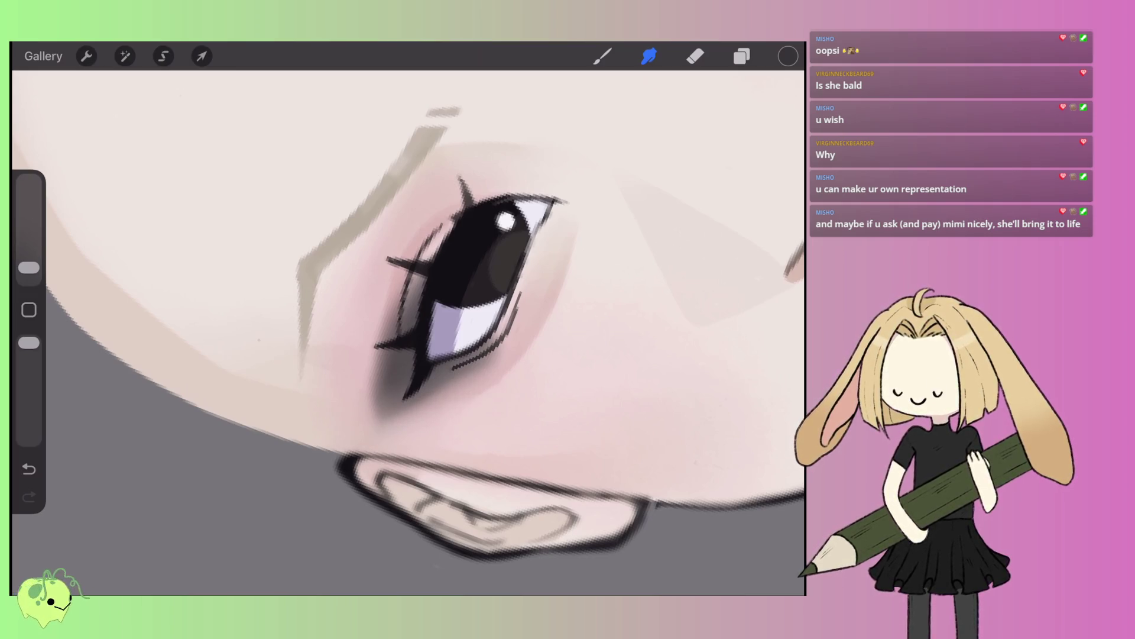
{"action": "left_click_drag", "start_coordinate": [500, 350], "coordinate": [355, 437]}
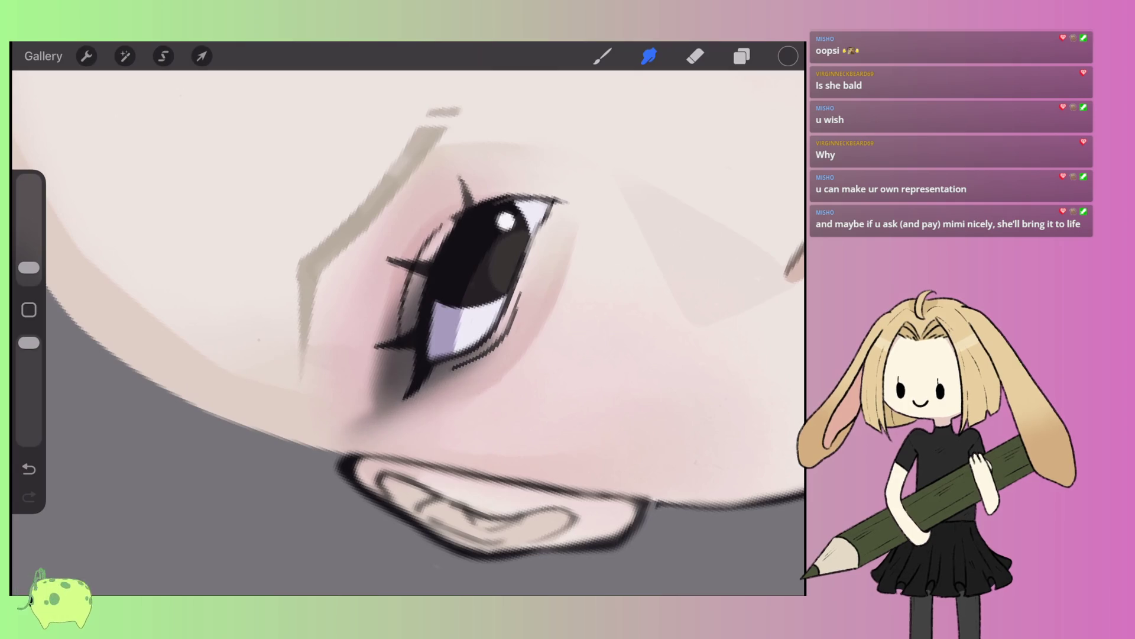
{"action": "mouse_move", "coordinate": [387, 322]}
{"action": "left_mouse_down"}
{"action": "mouse_move", "coordinate": [378, 397]}
{"action": "mouse_move", "coordinate": [355, 441]}
{"action": "left_mouse_up"}
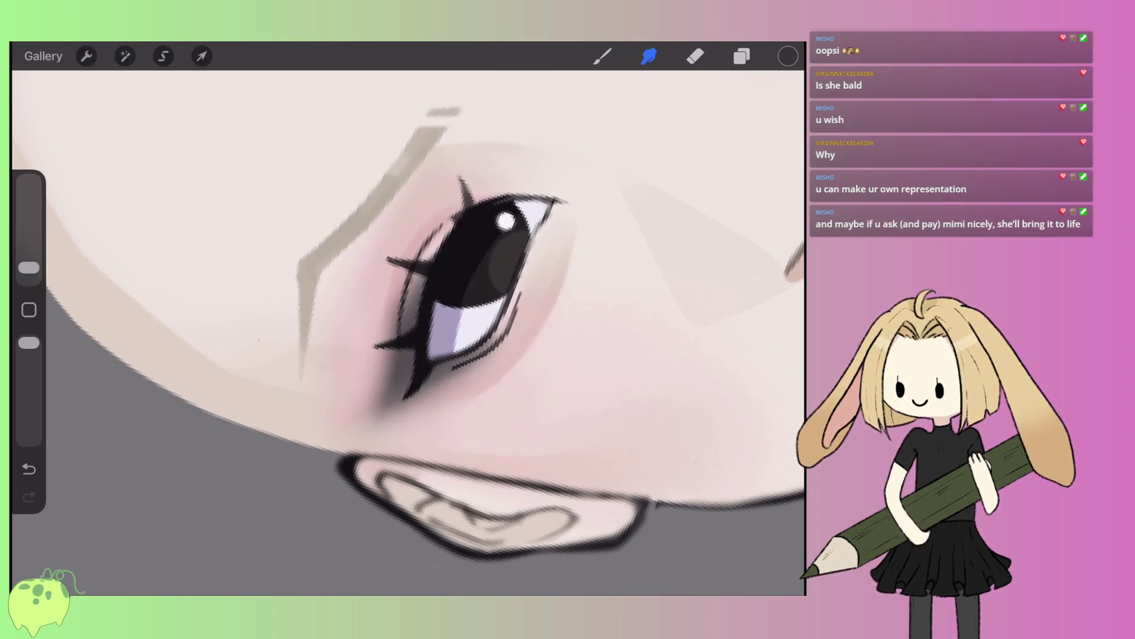
- Soften the shadow beneath the eyelashes, undoing one stray smudge on the lashes
{"action": "scroll", "coordinate": [408, 332], "scroll_direction": "down", "scroll_amount": 5}
{"action": "scroll", "coordinate": [556, 308], "scroll_direction": "up", "scroll_amount": 5}
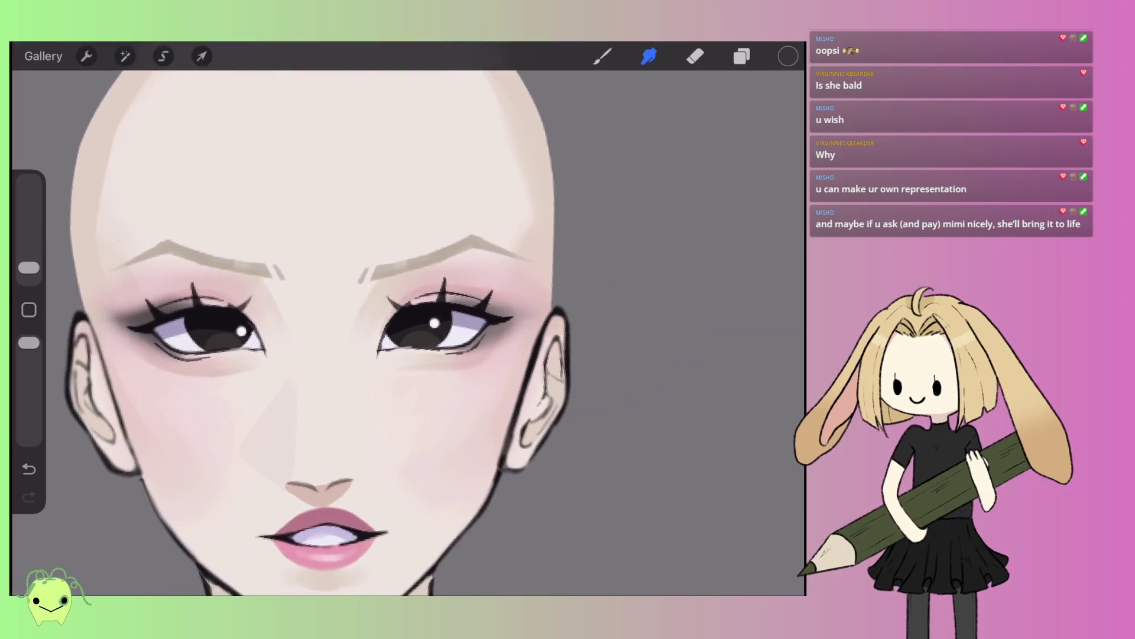
{"action": "left_click_drag", "start_coordinate": [462, 305], "coordinate": [514, 299]}
{"action": "key", "text": "ctrl+z"}
{"action": "scroll", "coordinate": [408, 331], "scroll_direction": "up", "scroll_amount": 3}
{"action": "left_click_drag", "start_coordinate": [393, 348], "coordinate": [411, 356]}
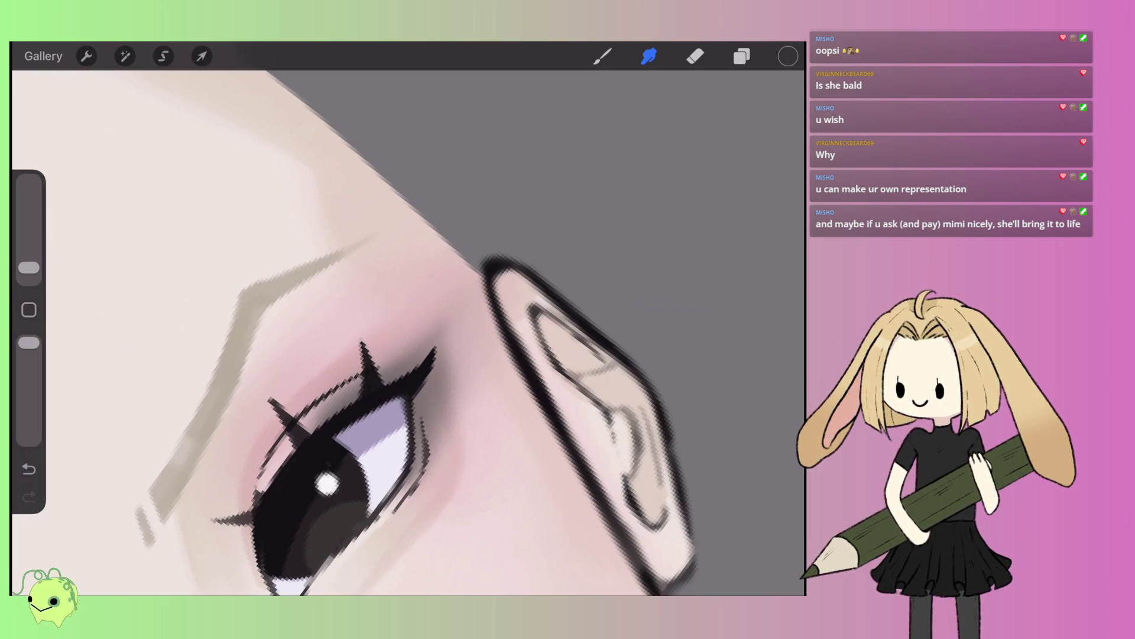
{"action": "scroll", "coordinate": [408, 332], "scroll_direction": "down", "scroll_amount": 5}
{"action": "scroll", "coordinate": [408, 331], "scroll_direction": "up", "scroll_amount": 3}
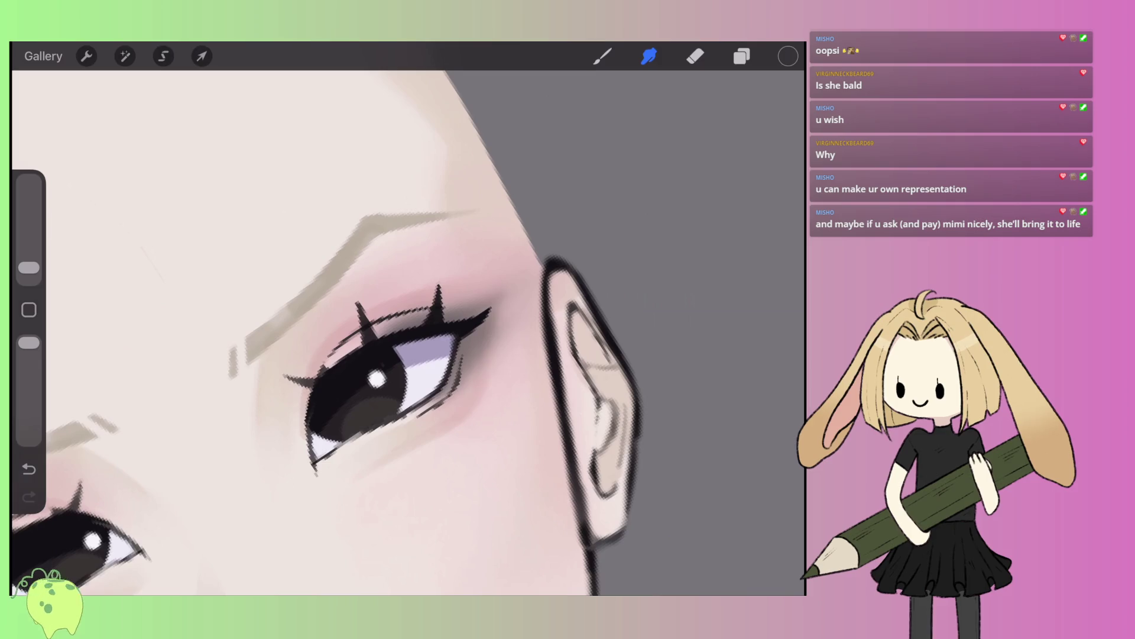
- Switch back to the brush, enlarge it slightly, and pick a darker colour
{"action": "left_click", "coordinate": [603, 56]}
{"action": "left_click_drag", "start_coordinate": [29, 268], "coordinate": [28, 261]}
{"action": "left_click_drag", "start_coordinate": [377, 378], "coordinate": [349, 390]}
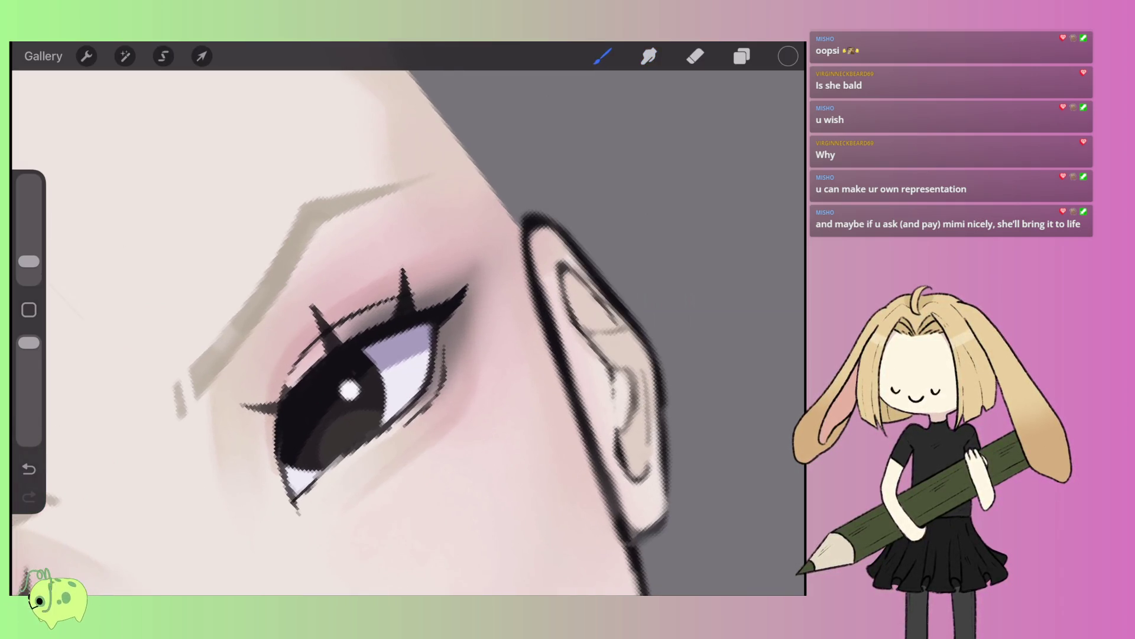
{"action": "left_click", "coordinate": [787, 56]}
{"action": "left_click_drag", "start_coordinate": [557, 277], "coordinate": [560, 298]}
{"action": "left_click", "coordinate": [438, 290]}
- Darken the eyelash tips and eye outline with dark strokes, undoing one stray stroke
{"action": "left_click_drag", "start_coordinate": [419, 297], "coordinate": [459, 277]}
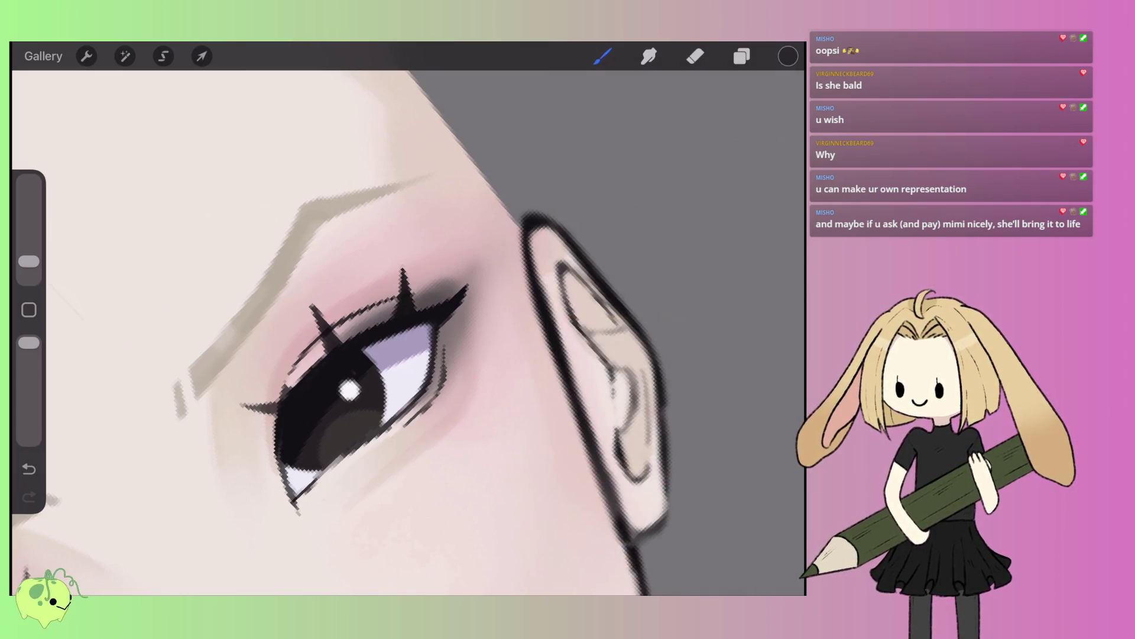
{"action": "left_click_drag", "start_coordinate": [28, 260], "coordinate": [29, 266]}
{"action": "key", "text": "ctrl+z"}
{"action": "scroll", "coordinate": [408, 331], "scroll_direction": "up", "scroll_amount": 3}
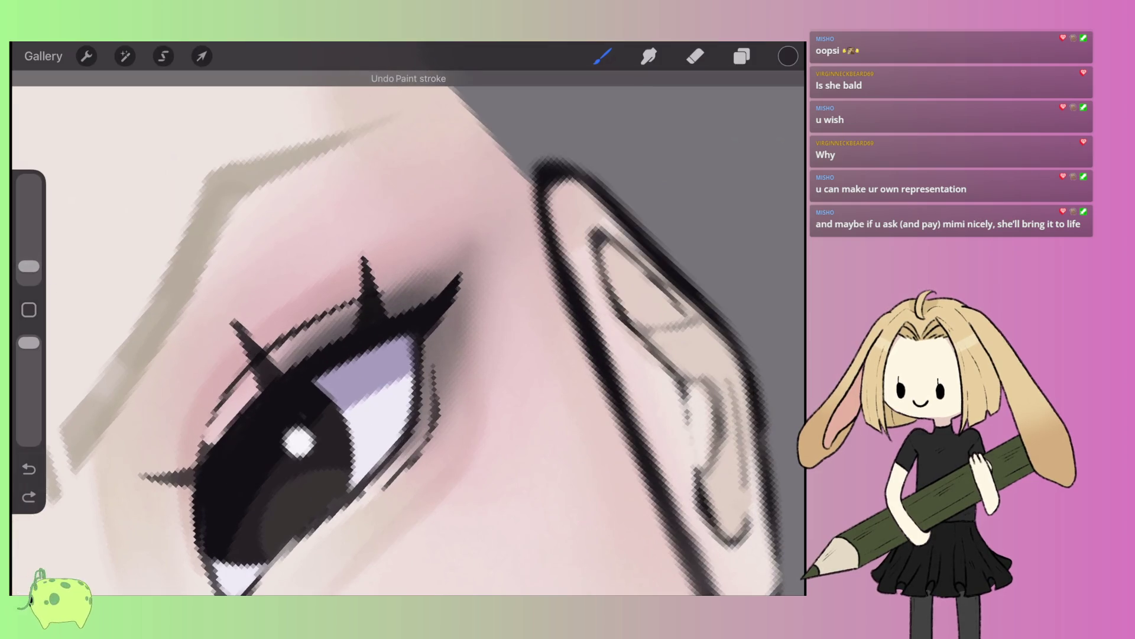
{"action": "mouse_move", "coordinate": [387, 315]}
{"action": "left_mouse_down"}
{"action": "mouse_move", "coordinate": [458, 265]}
{"action": "mouse_move", "coordinate": [420, 379]}
{"action": "left_mouse_up"}
{"action": "left_click_drag", "start_coordinate": [458, 296], "coordinate": [413, 405]}
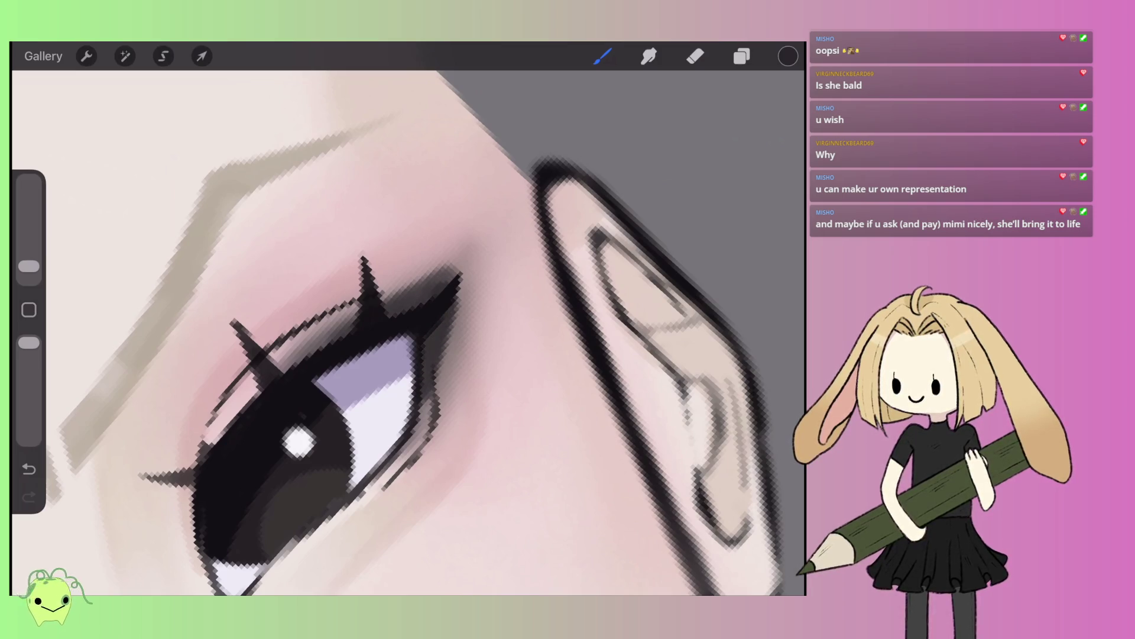
{"action": "left_click_drag", "start_coordinate": [386, 314], "coordinate": [458, 269]}
{"action": "left_click_drag", "start_coordinate": [382, 299], "coordinate": [463, 257]}
{"action": "scroll", "coordinate": [408, 331], "scroll_direction": "down", "scroll_amount": 5}
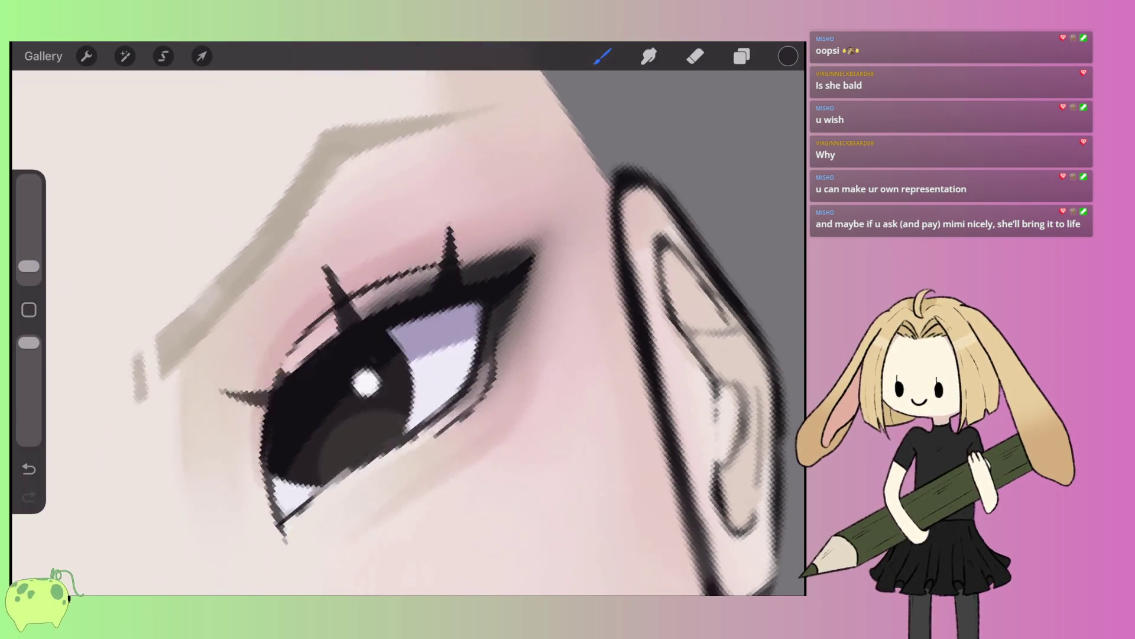
{"action": "scroll", "coordinate": [331, 319], "scroll_direction": "up", "scroll_amount": 5}
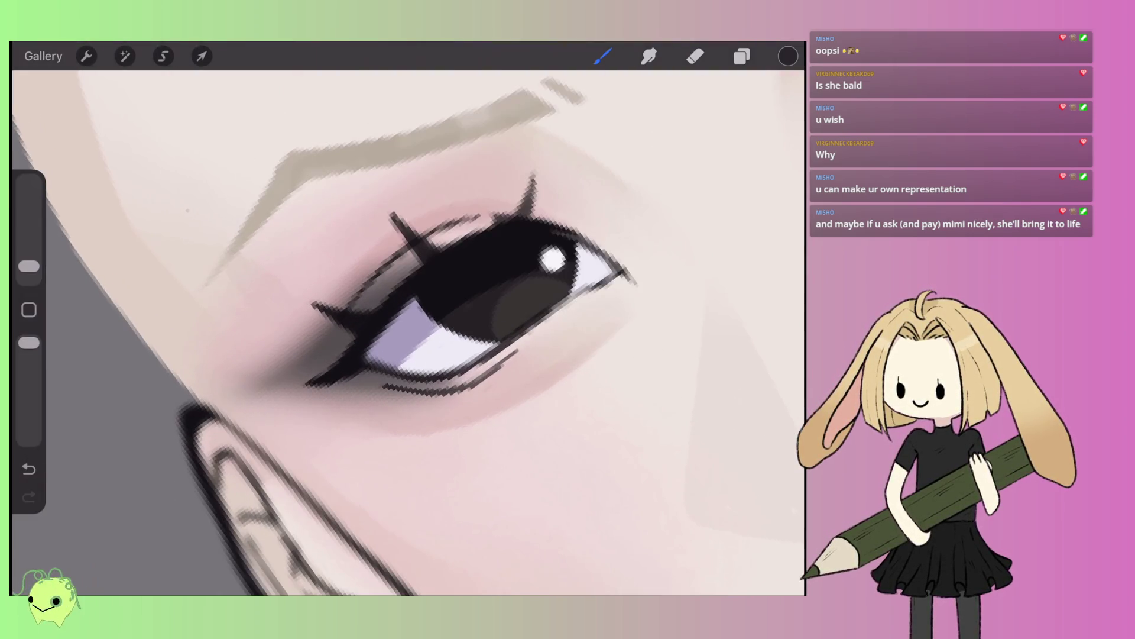
- Build up dark smoky shading at the eye's corner and along its edge
{"action": "left_click_drag", "start_coordinate": [352, 334], "coordinate": [304, 379]}
{"action": "left_click_drag", "start_coordinate": [408, 272], "coordinate": [292, 383]}
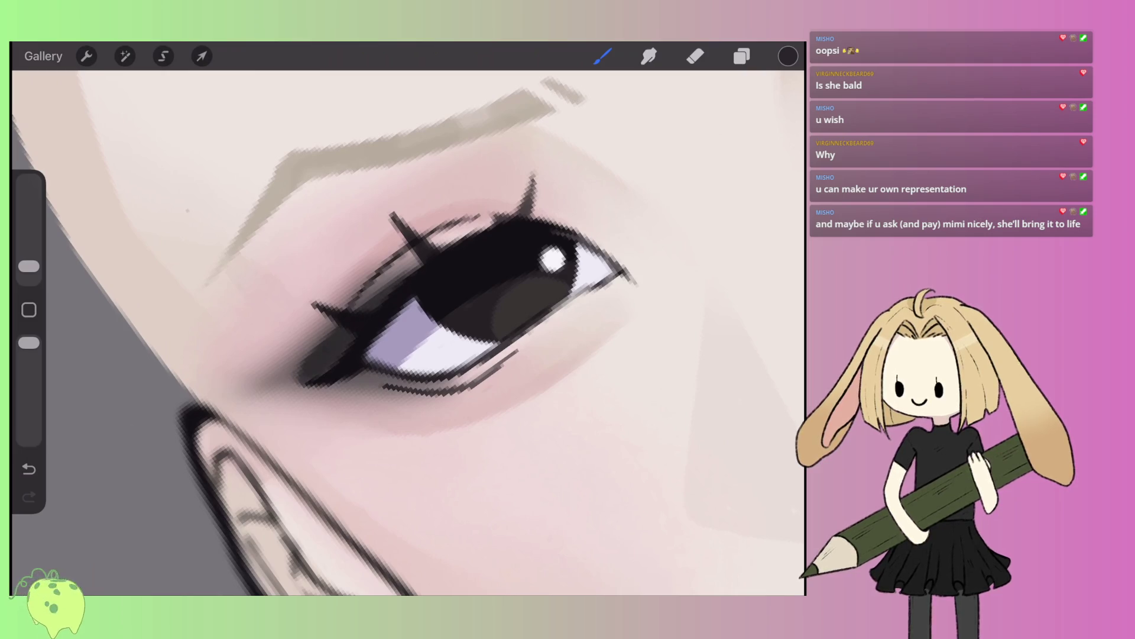
{"action": "scroll", "coordinate": [408, 331], "scroll_direction": "down", "scroll_amount": 2}
{"action": "scroll", "coordinate": [444, 266], "scroll_direction": "up", "scroll_amount": 2}
{"action": "left_click_drag", "start_coordinate": [408, 363], "coordinate": [320, 439]}
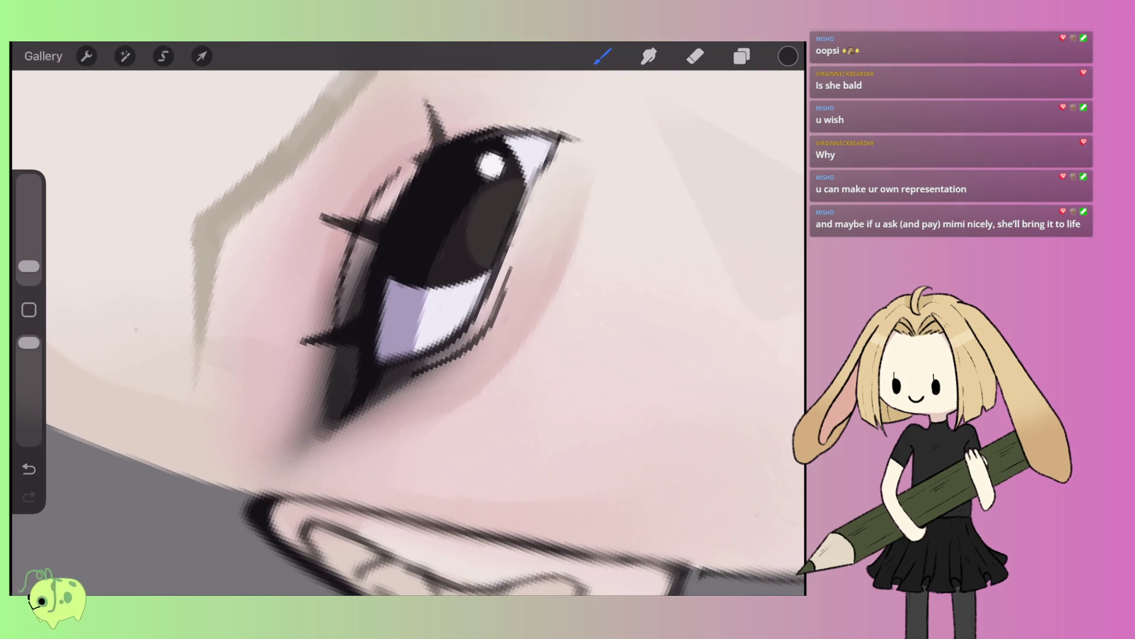
{"action": "left_click_drag", "start_coordinate": [350, 317], "coordinate": [385, 214]}
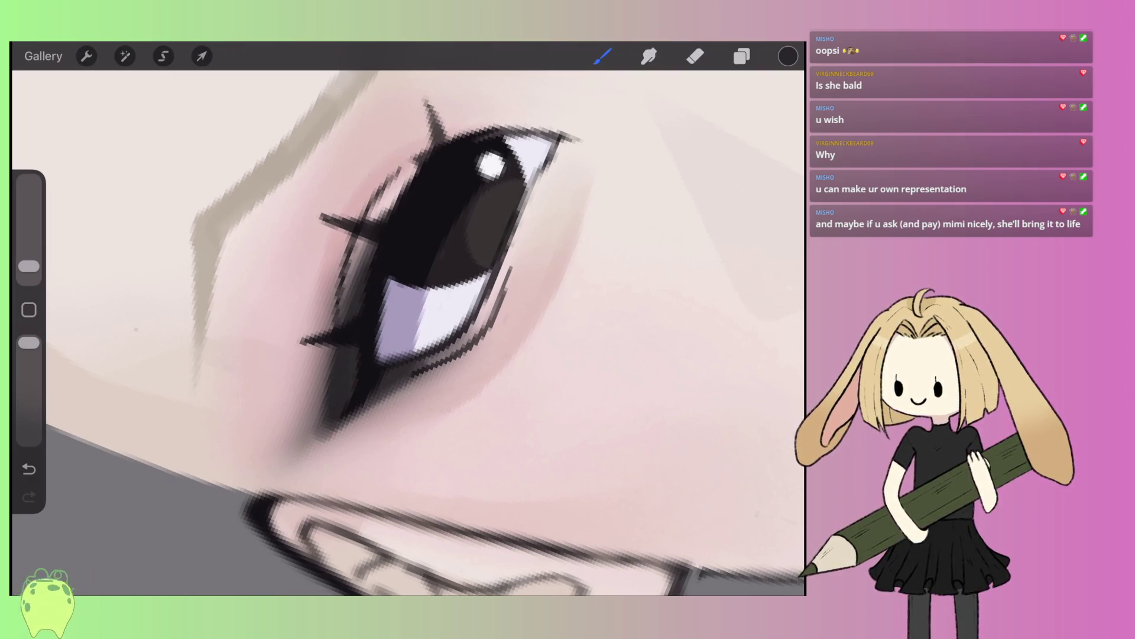
{"action": "scroll", "coordinate": [408, 331], "scroll_direction": "down", "scroll_amount": 10}
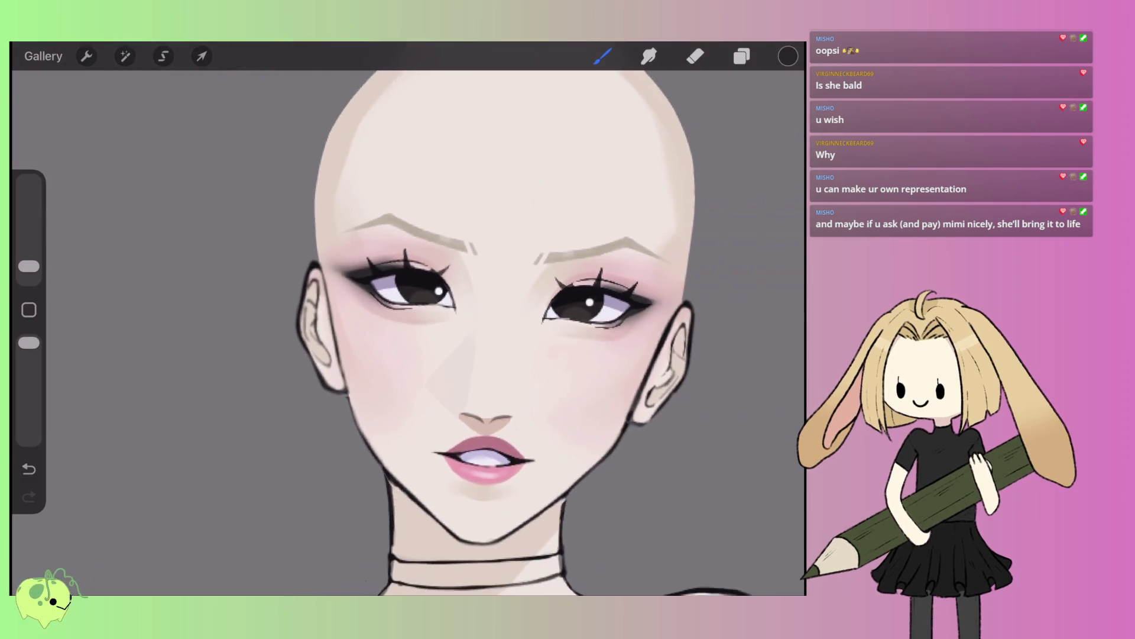
- Merge Layer 9 down into Layer 10 from the Layers panel
{"action": "scroll", "coordinate": [408, 332], "scroll_direction": "down", "scroll_amount": 5}
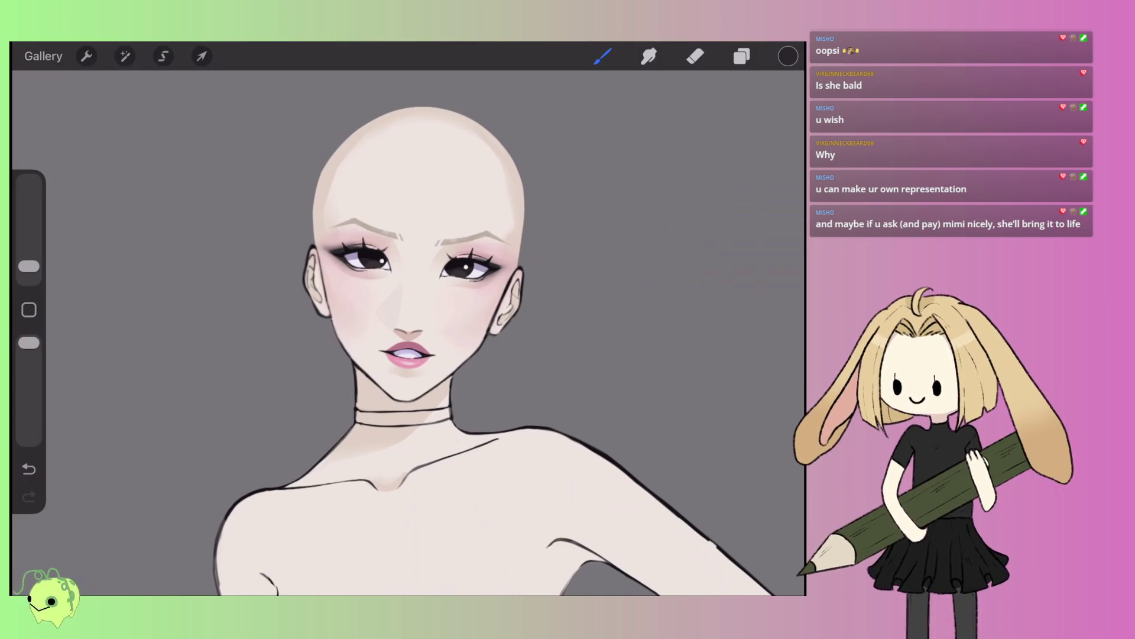
{"action": "left_click", "coordinate": [742, 57]}
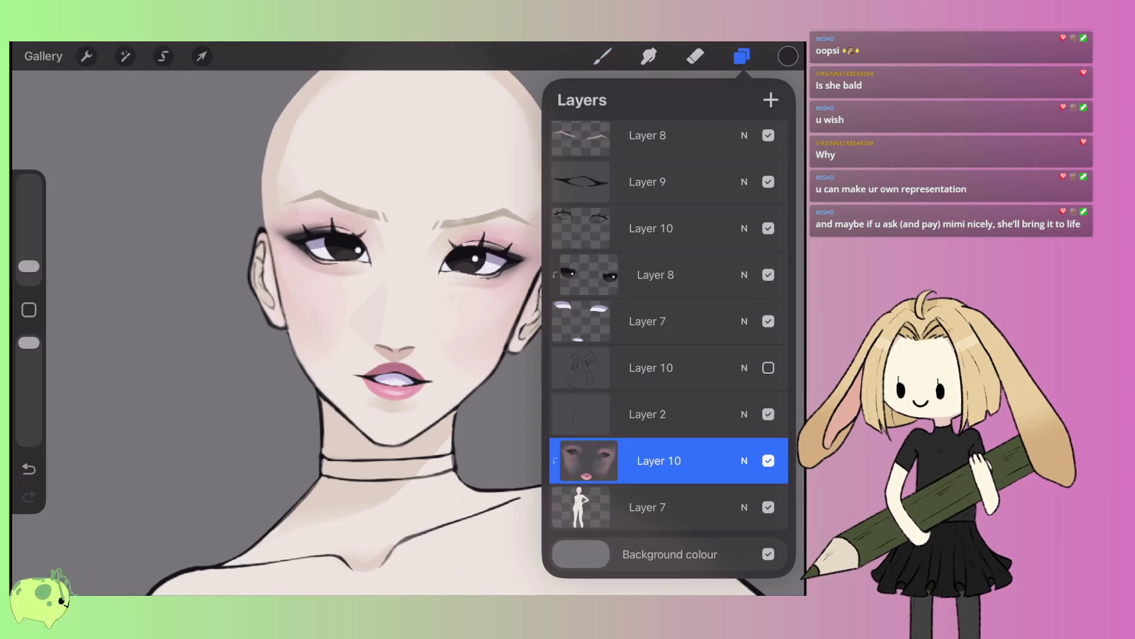
{"action": "left_click", "coordinate": [651, 228]}
{"action": "left_click", "coordinate": [647, 182]}
{"action": "left_click", "coordinate": [647, 182]}
{"action": "left_click", "coordinate": [467, 350]}
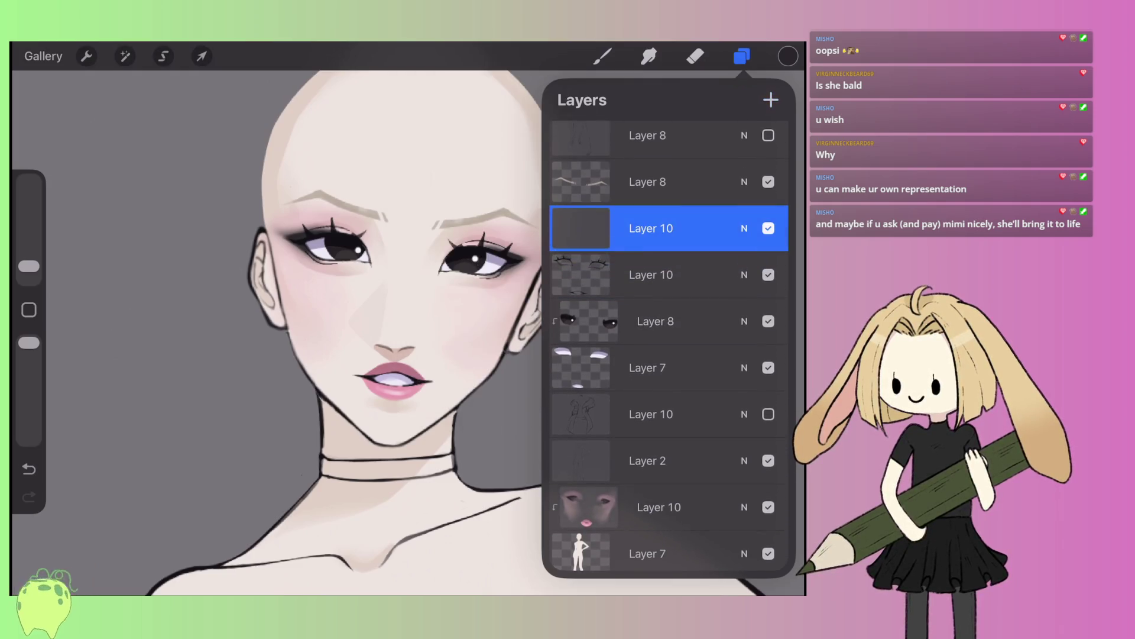
- Check the current colour and browse the Brush Library
{"action": "left_click", "coordinate": [788, 56]}
{"action": "left_click", "coordinate": [603, 56]}
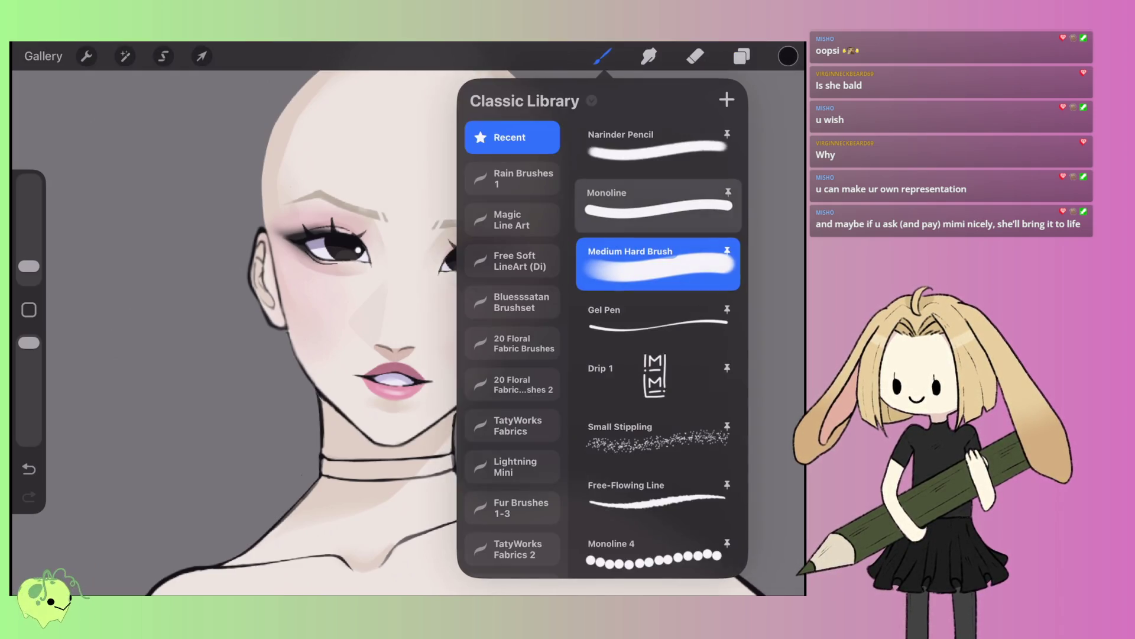
{"action": "scroll", "coordinate": [414, 319], "scroll_direction": "up", "scroll_amount": 5}
{"action": "scroll", "coordinate": [367, 237], "scroll_direction": "up", "scroll_amount": 3}
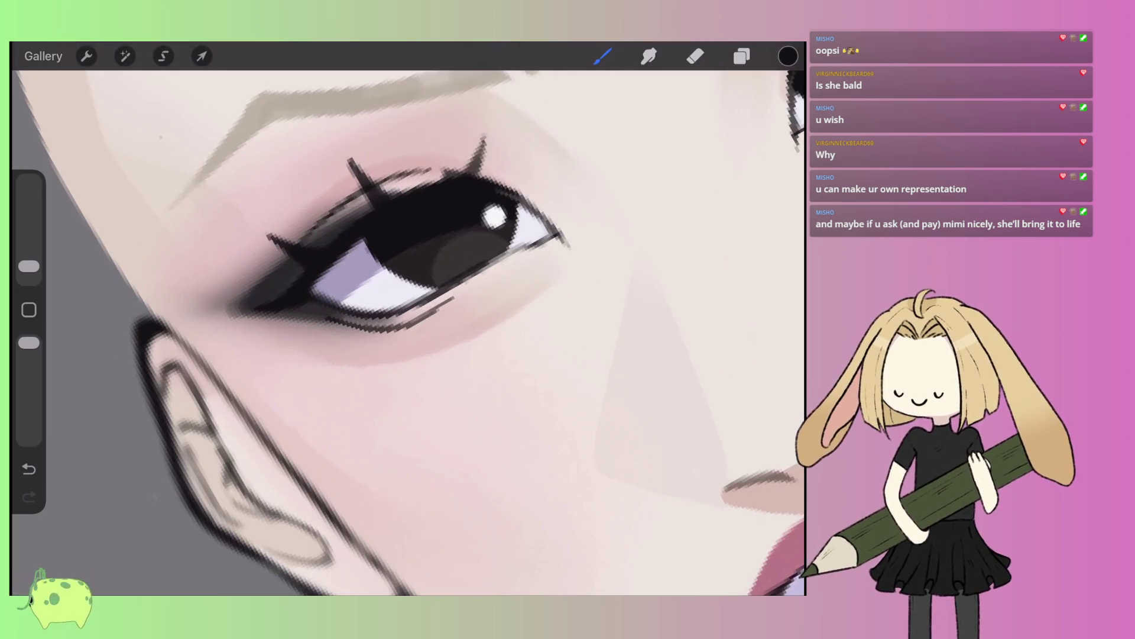
- Paint lower lashes under the first eye, then thin them with a 2% eraser
{"action": "mouse_move", "coordinate": [353, 318]}
{"action": "left_mouse_down"}
{"action": "mouse_move", "coordinate": [330, 344]}
{"action": "mouse_move", "coordinate": [370, 346]}
{"action": "mouse_move", "coordinate": [382, 324]}
{"action": "mouse_move", "coordinate": [375, 353]}
{"action": "mouse_move", "coordinate": [388, 331]}
{"action": "mouse_move", "coordinate": [414, 340]}
{"action": "mouse_move", "coordinate": [425, 316]}
{"action": "mouse_move", "coordinate": [417, 343]}
{"action": "mouse_move", "coordinate": [452, 293]}
{"action": "mouse_move", "coordinate": [458, 319]}
{"action": "mouse_move", "coordinate": [449, 307]}
{"action": "left_mouse_up"}
{"action": "left_click", "coordinate": [696, 56]}
{"action": "scroll", "coordinate": [296, 295], "scroll_direction": "up", "scroll_amount": 3}
{"action": "left_click_drag", "start_coordinate": [28, 266], "coordinate": [28, 268]}
{"action": "mouse_move", "coordinate": [421, 313]}
{"action": "left_mouse_down"}
{"action": "mouse_move", "coordinate": [416, 342]}
{"action": "mouse_move", "coordinate": [410, 305]}
{"action": "mouse_move", "coordinate": [410, 347]}
{"action": "left_mouse_up"}
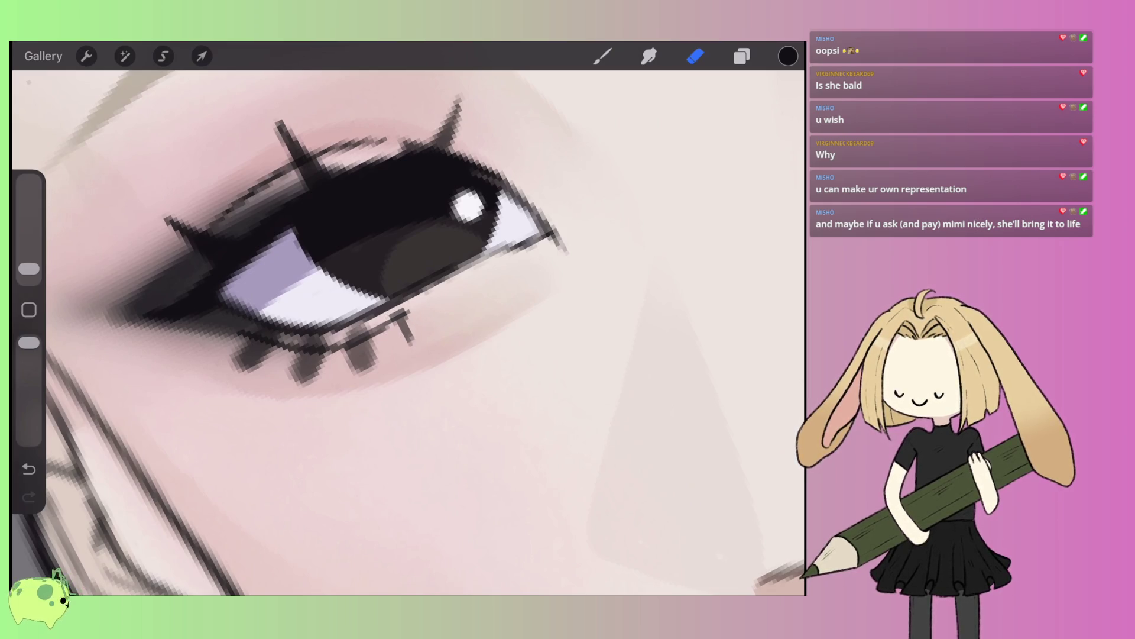
{"action": "left_click_drag", "start_coordinate": [348, 324], "coordinate": [365, 334]}
{"action": "left_click_drag", "start_coordinate": [259, 326], "coordinate": [278, 334]}
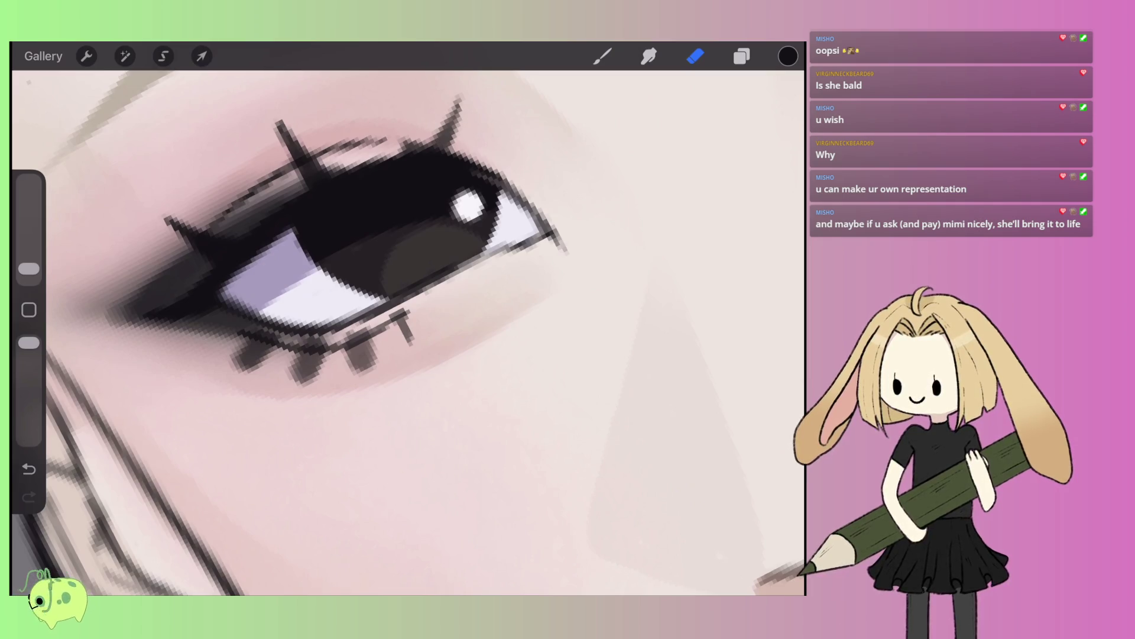
{"action": "mouse_move", "coordinate": [350, 336]}
{"action": "left_mouse_down"}
{"action": "mouse_move", "coordinate": [352, 372]}
{"action": "mouse_move", "coordinate": [371, 371]}
{"action": "mouse_move", "coordinate": [307, 382]}
{"action": "left_mouse_up"}
{"action": "mouse_move", "coordinate": [304, 342]}
{"action": "left_mouse_down"}
{"action": "mouse_move", "coordinate": [299, 382]}
{"action": "mouse_move", "coordinate": [248, 370]}
{"action": "left_mouse_up"}
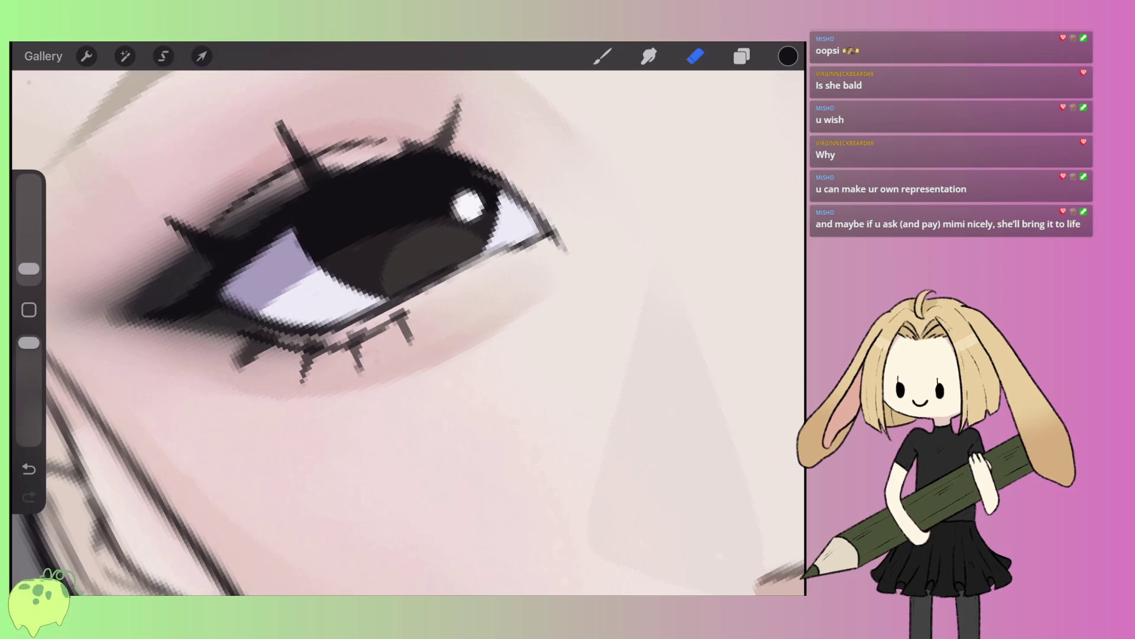
{"action": "left_click_drag", "start_coordinate": [269, 331], "coordinate": [232, 368]}
{"action": "scroll", "coordinate": [408, 320], "scroll_direction": "down", "scroll_amount": 5}
- Paint and darken short lower lashes under the other eye, including the outer corner
{"action": "left_click", "coordinate": [603, 56]}
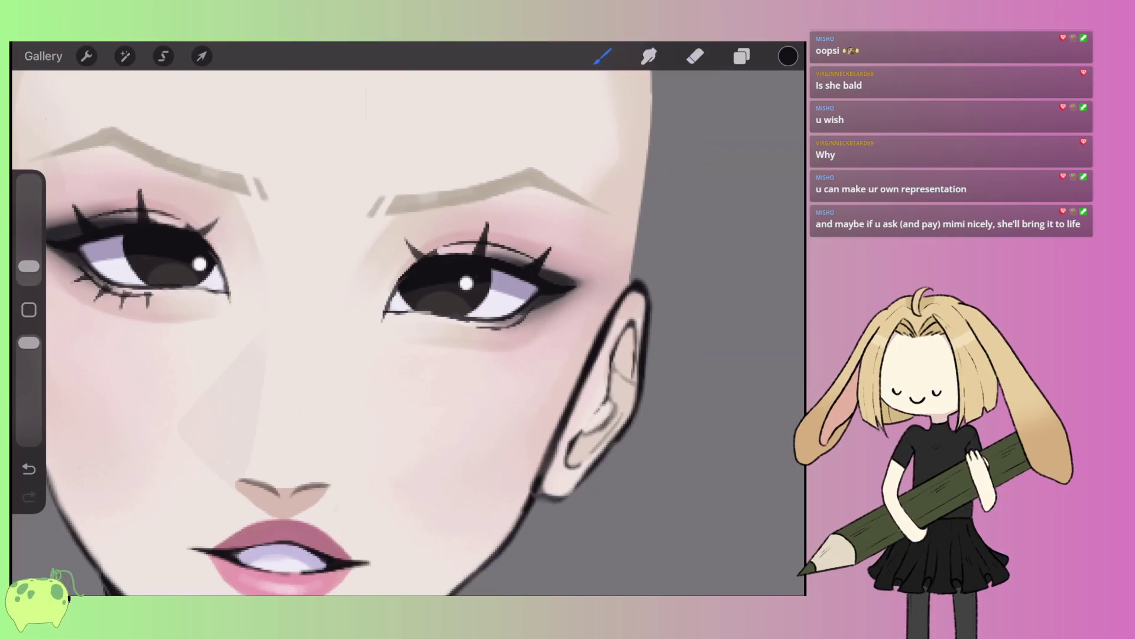
{"action": "scroll", "coordinate": [449, 284], "scroll_direction": "up", "scroll_amount": 5}
{"action": "scroll", "coordinate": [343, 331], "scroll_direction": "down", "scroll_amount": 3}
{"action": "scroll", "coordinate": [414, 278], "scroll_direction": "up", "scroll_amount": 5}
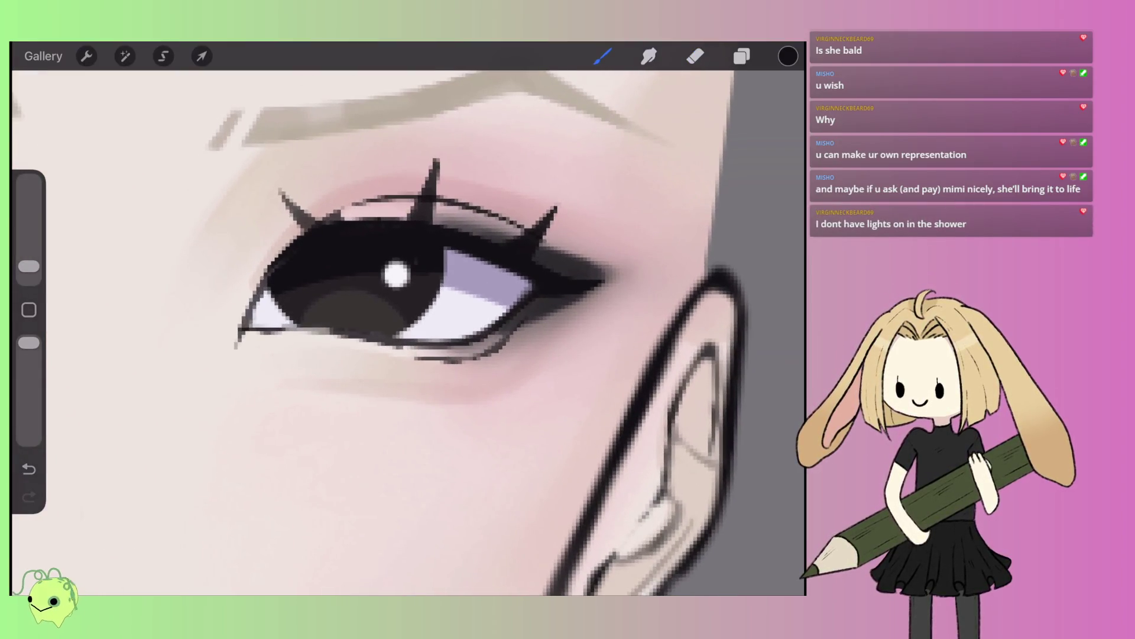
{"action": "left_click_drag", "start_coordinate": [421, 355], "coordinate": [417, 396]}
{"action": "mouse_move", "coordinate": [464, 350]}
{"action": "left_mouse_down"}
{"action": "mouse_move", "coordinate": [463, 395]}
{"action": "mouse_move", "coordinate": [504, 366]}
{"action": "mouse_move", "coordinate": [513, 377]}
{"action": "left_mouse_up"}
{"action": "mouse_move", "coordinate": [520, 327]}
{"action": "left_mouse_down"}
{"action": "mouse_move", "coordinate": [548, 354]}
{"action": "mouse_move", "coordinate": [513, 386]}
{"action": "left_mouse_up"}
{"action": "left_click_drag", "start_coordinate": [464, 353], "coordinate": [461, 400]}
{"action": "left_click_drag", "start_coordinate": [421, 347], "coordinate": [415, 394]}
- Erase the other eye's thick lower lashes into thin, spiky lashes
{"action": "key", "text": "e"}
{"action": "scroll", "coordinate": [686, 287], "scroll_direction": "up", "scroll_amount": 3}
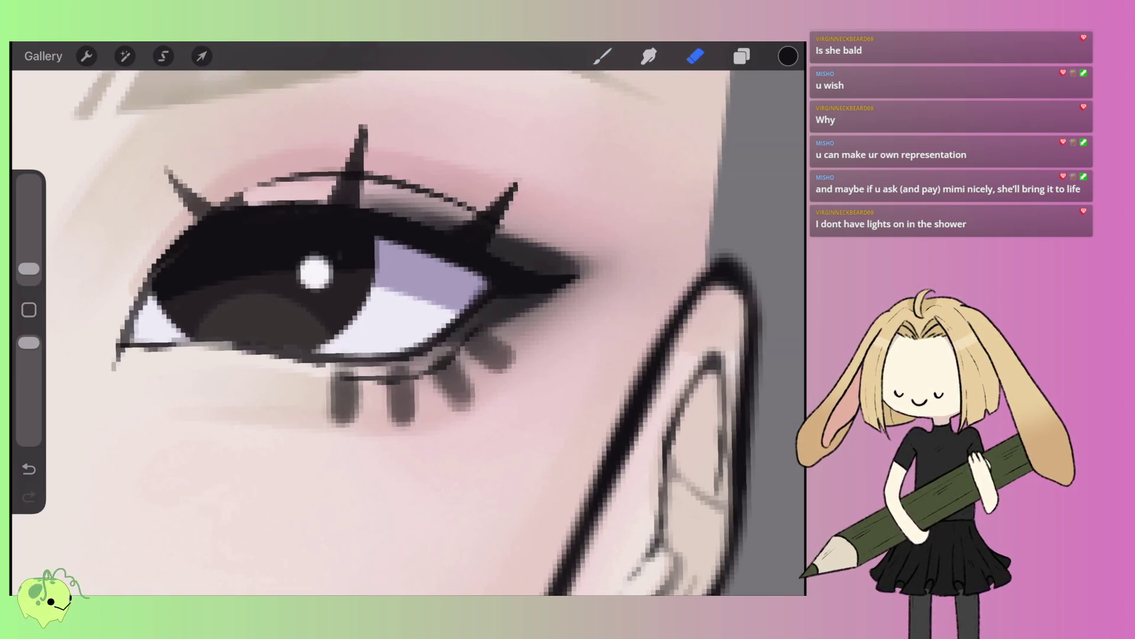
{"action": "left_click_drag", "start_coordinate": [489, 359], "coordinate": [506, 374]}
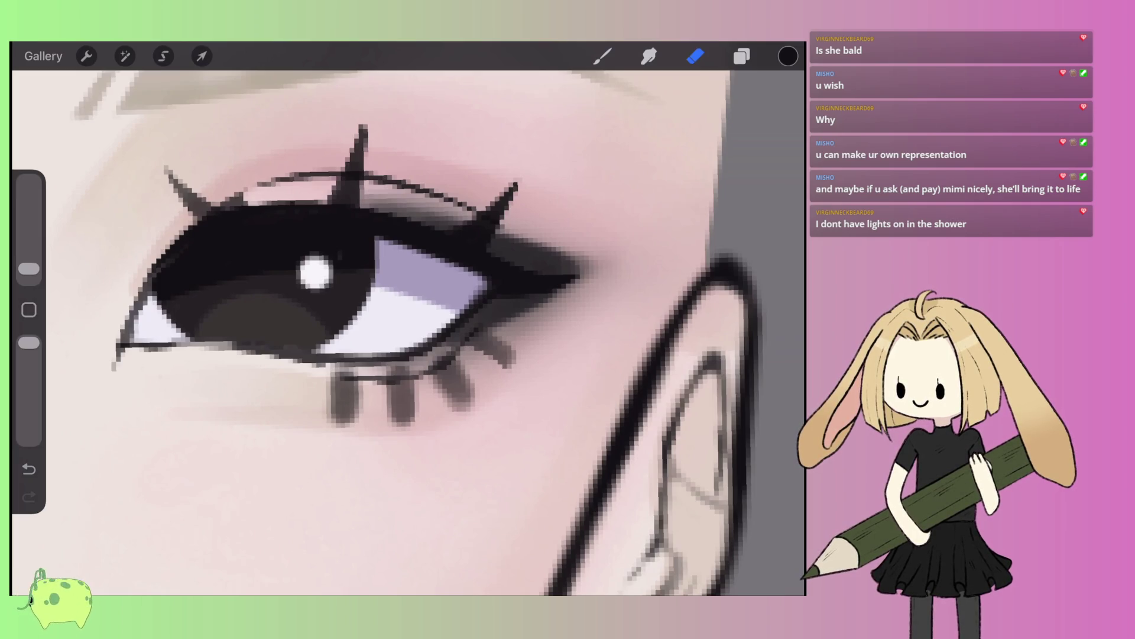
{"action": "left_click_drag", "start_coordinate": [479, 330], "coordinate": [506, 354]}
{"action": "left_click_drag", "start_coordinate": [493, 347], "coordinate": [514, 368]}
{"action": "mouse_move", "coordinate": [449, 353]}
{"action": "left_mouse_down"}
{"action": "mouse_move", "coordinate": [475, 410]}
{"action": "mouse_move", "coordinate": [460, 409]}
{"action": "left_mouse_up"}
{"action": "mouse_move", "coordinate": [385, 370]}
{"action": "left_mouse_down"}
{"action": "mouse_move", "coordinate": [409, 372]}
{"action": "mouse_move", "coordinate": [393, 426]}
{"action": "mouse_move", "coordinate": [408, 431]}
{"action": "left_mouse_up"}
{"action": "left_click_drag", "start_coordinate": [418, 383], "coordinate": [413, 424]}
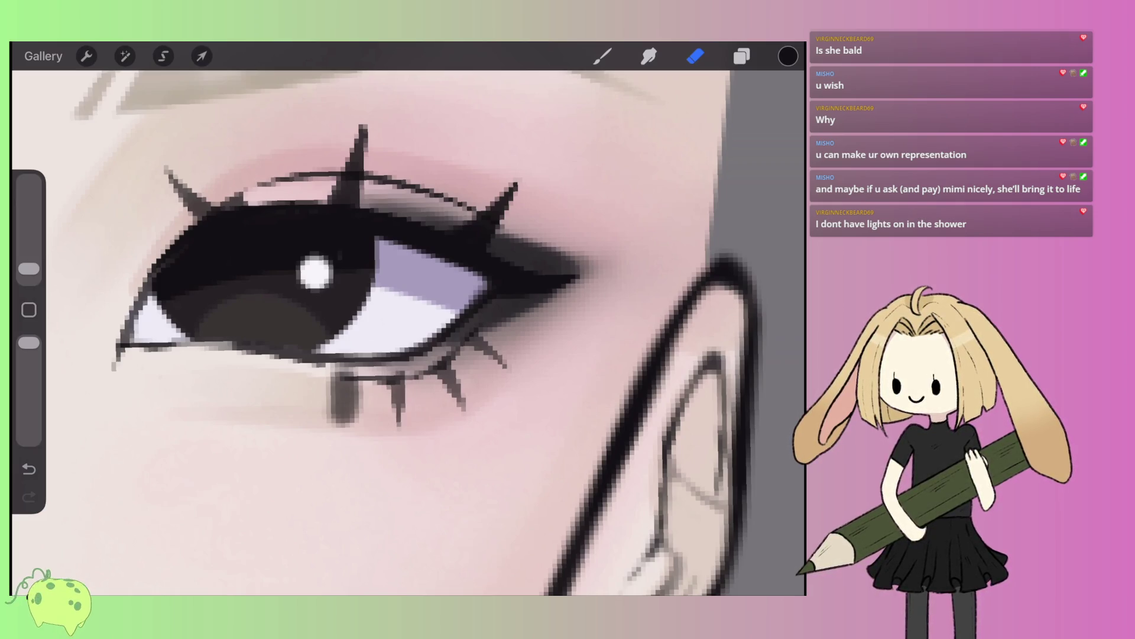
{"action": "mouse_move", "coordinate": [332, 363]}
{"action": "left_mouse_down"}
{"action": "mouse_move", "coordinate": [358, 376]}
{"action": "mouse_move", "coordinate": [330, 426]}
{"action": "mouse_move", "coordinate": [353, 426]}
{"action": "left_mouse_up"}
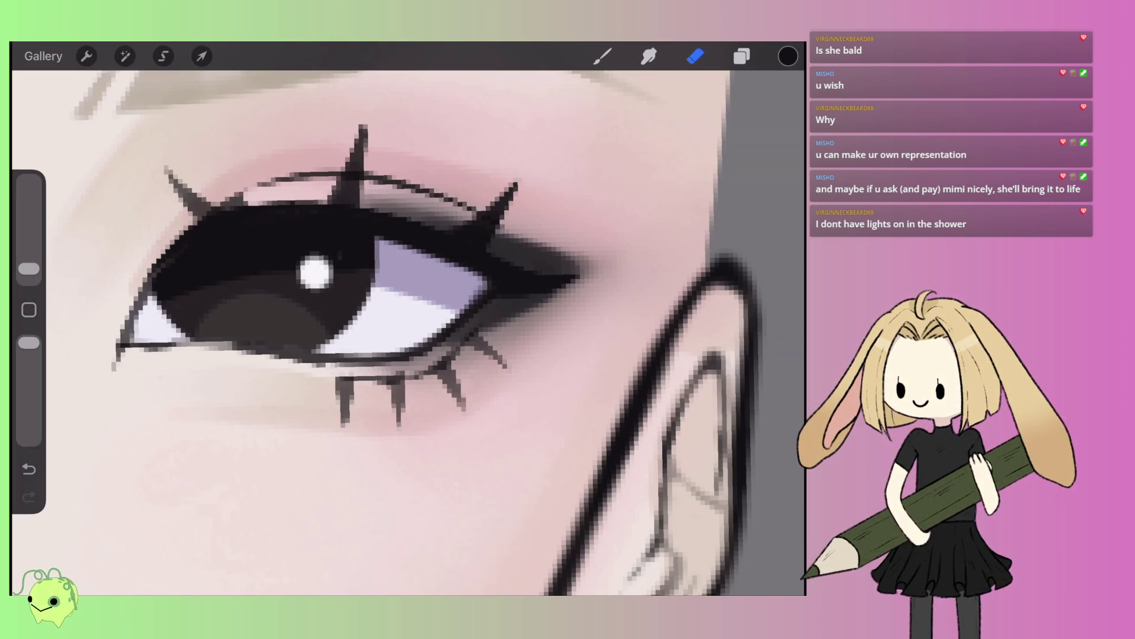
{"action": "scroll", "coordinate": [408, 331], "scroll_direction": "down", "scroll_amount": 5}
{"action": "scroll", "coordinate": [502, 254], "scroll_direction": "up", "scroll_amount": 5}
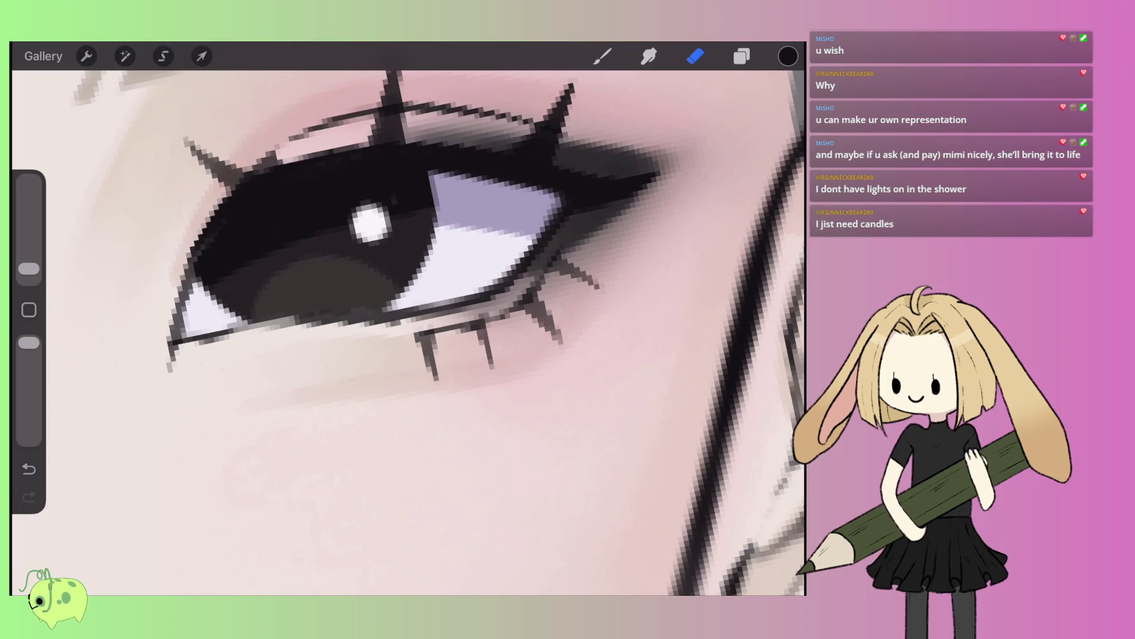
{"action": "scroll", "coordinate": [455, 224], "scroll_direction": "up", "scroll_amount": 1}
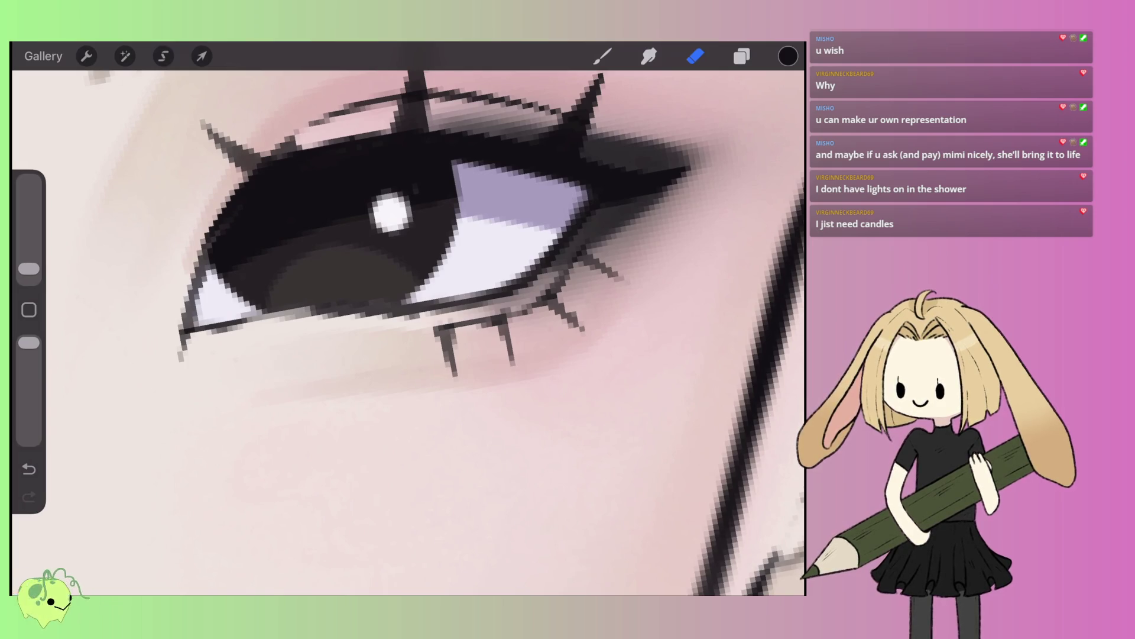
{"action": "scroll", "coordinate": [408, 331], "scroll_direction": "down", "scroll_amount": 8}
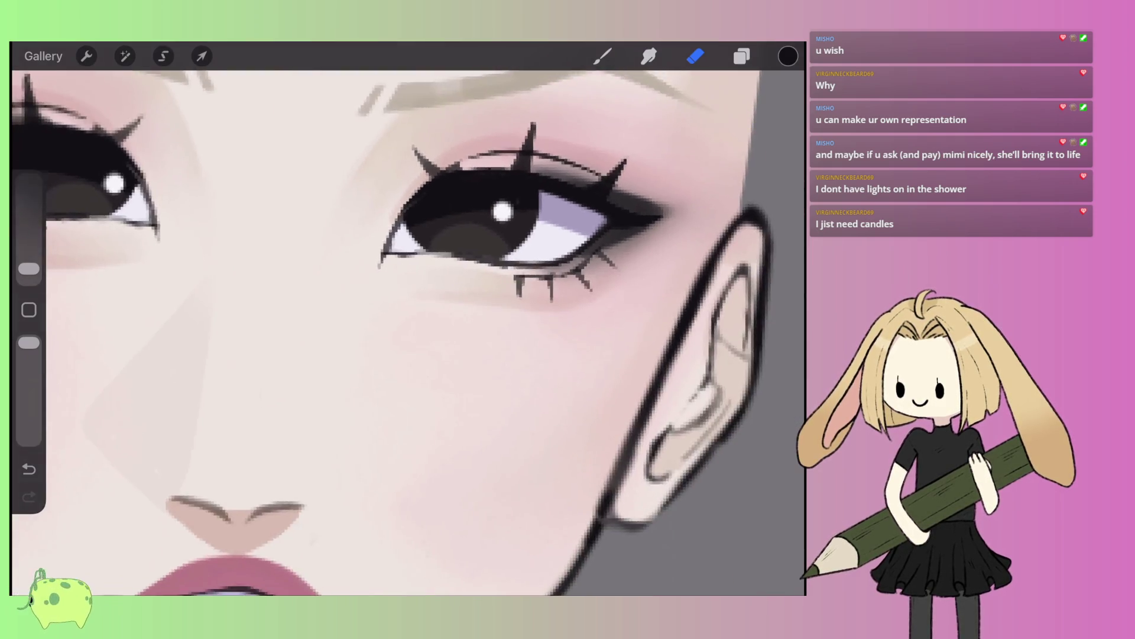
{"action": "scroll", "coordinate": [408, 331], "scroll_direction": "down", "scroll_amount": 3}
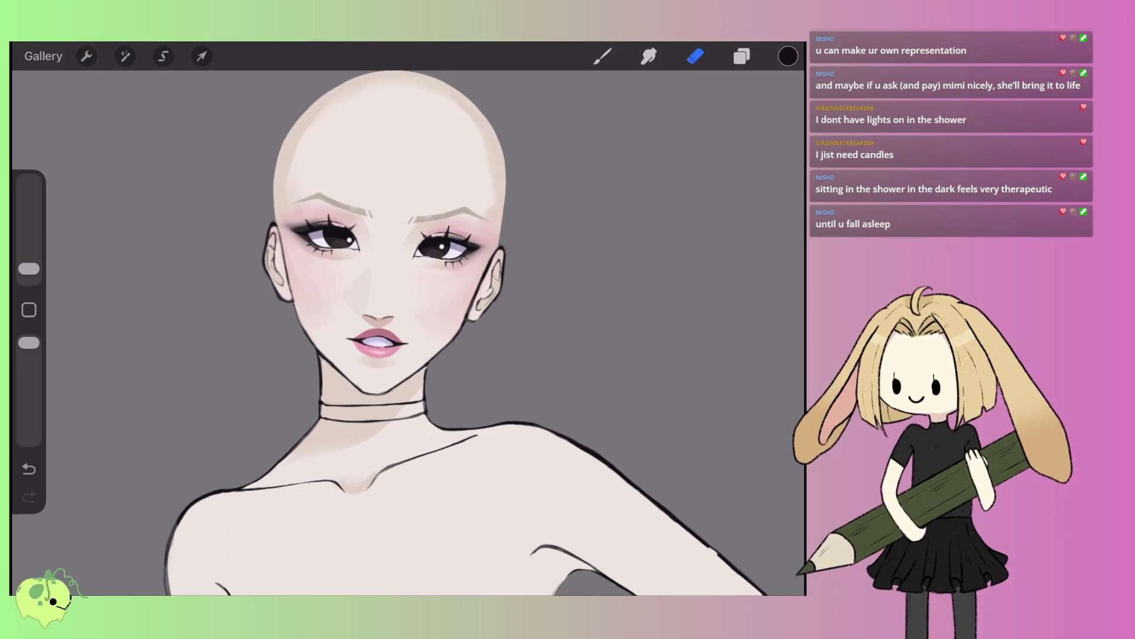
{"action": "left_click", "coordinate": [742, 56]}
- Show the hair sketch layer and add a new empty layer above Layer 8
{"action": "left_click", "coordinate": [768, 144]}
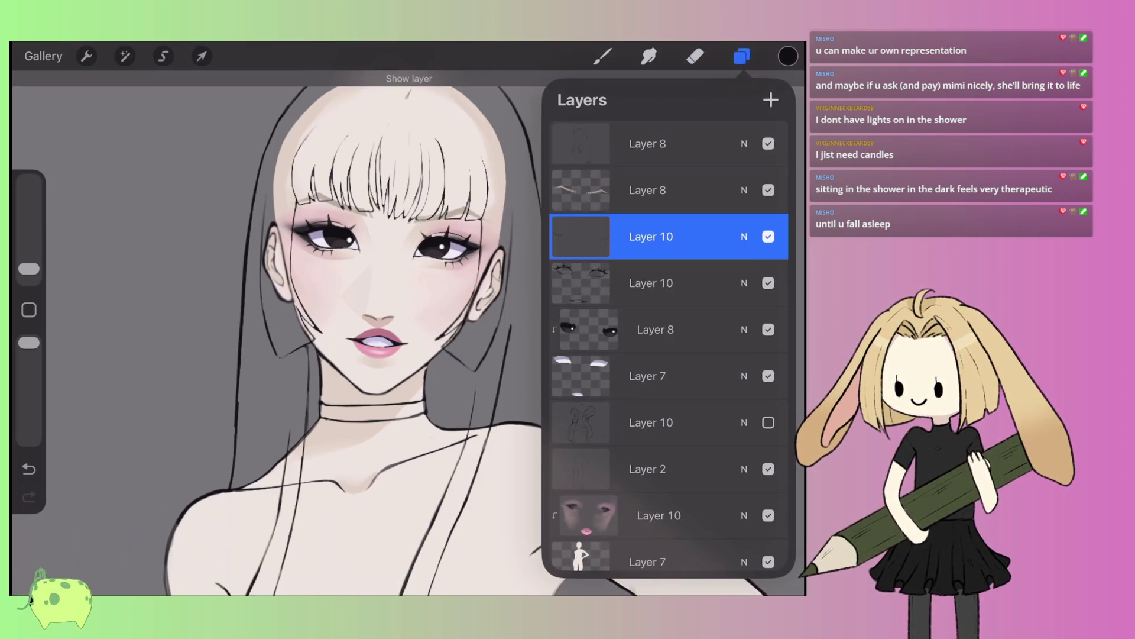
{"action": "left_click", "coordinate": [647, 190]}
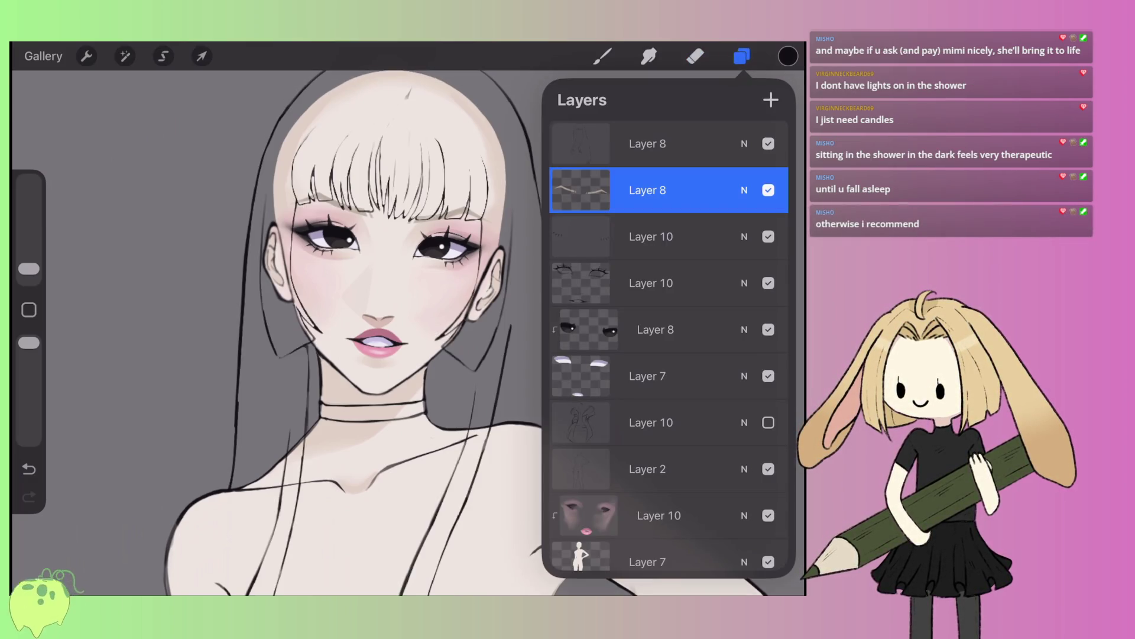
{"action": "left_click", "coordinate": [771, 99]}
- Sample a light cream colour from the drawing and nudge its hue toward orange
{"action": "left_click", "coordinate": [787, 56]}
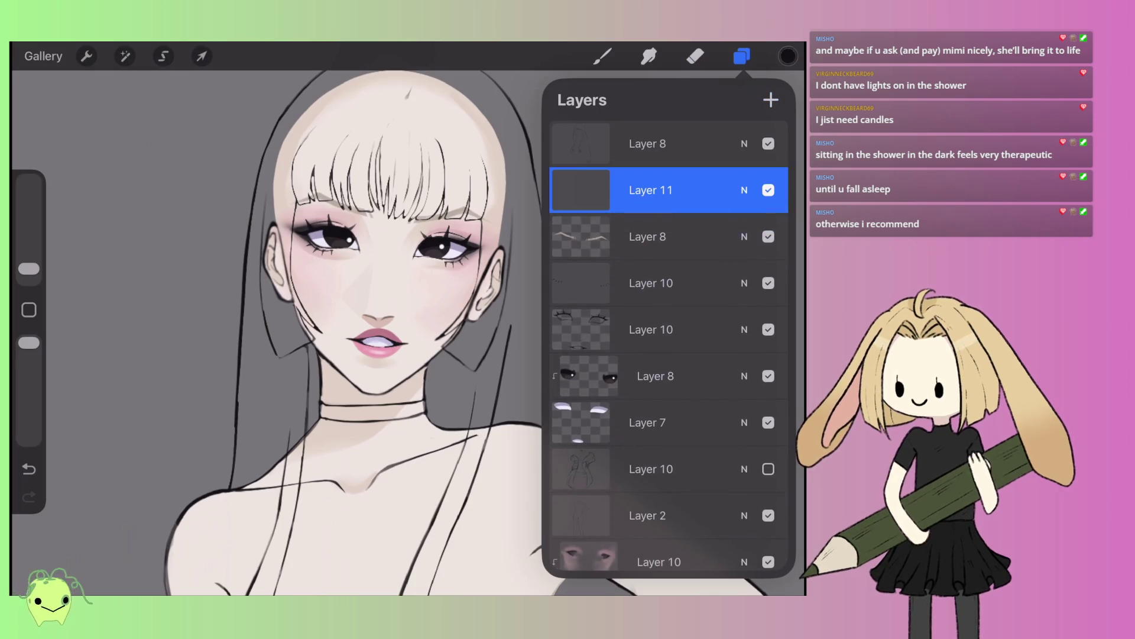
{"action": "left_click", "coordinate": [596, 317]}
{"action": "left_click", "coordinate": [590, 132]}
{"action": "left_click", "coordinate": [788, 56]}
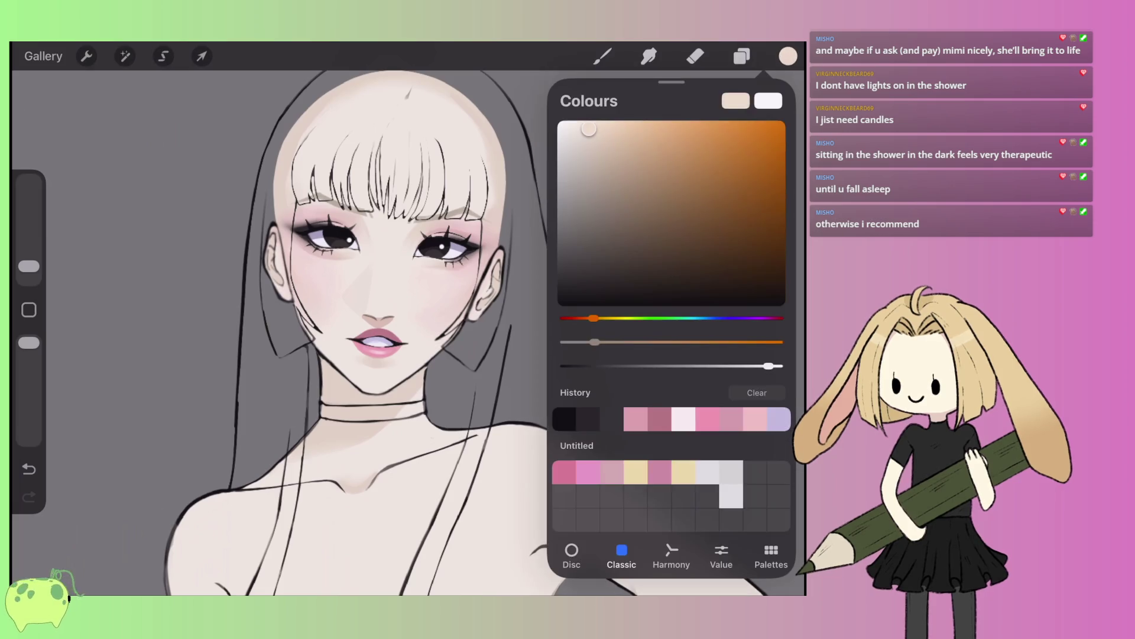
{"action": "left_click", "coordinate": [603, 318]}
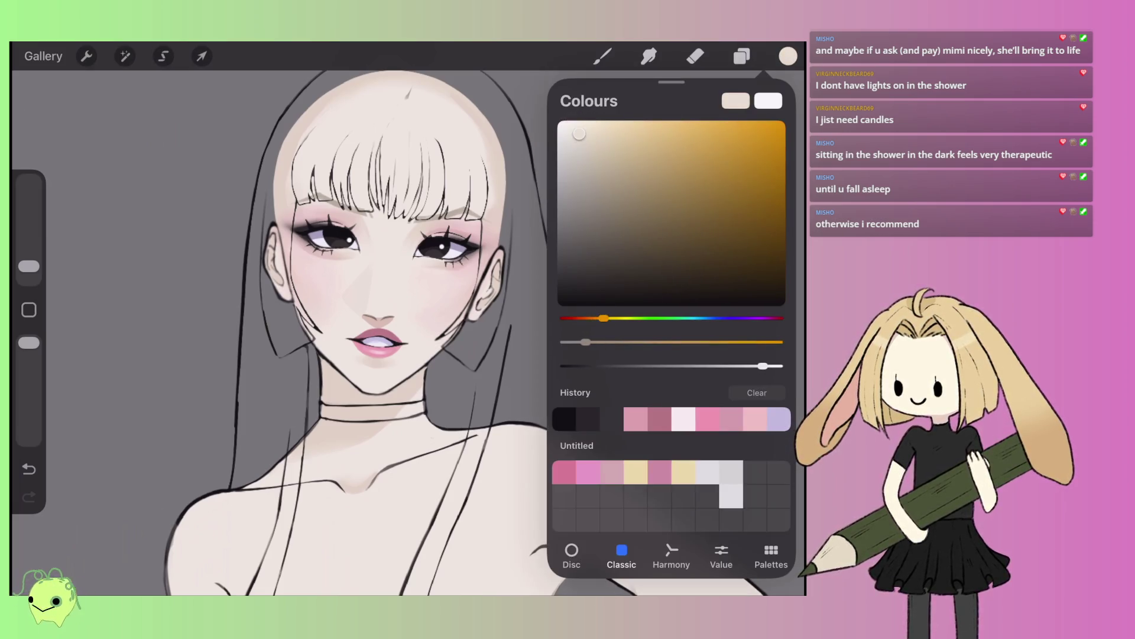
- Hide the coloured figure and skin layers so mostly line art shows
{"action": "left_click", "coordinate": [741, 56]}
{"action": "scroll", "coordinate": [668, 325], "scroll_direction": "down", "scroll_amount": 3}
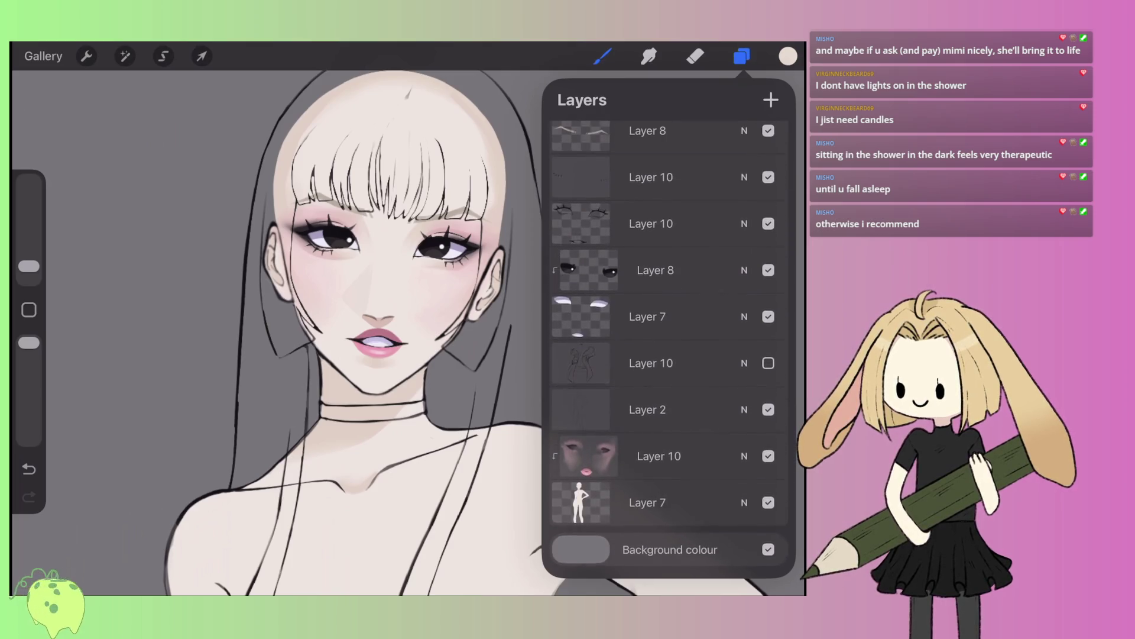
{"action": "left_click", "coordinate": [768, 506]}
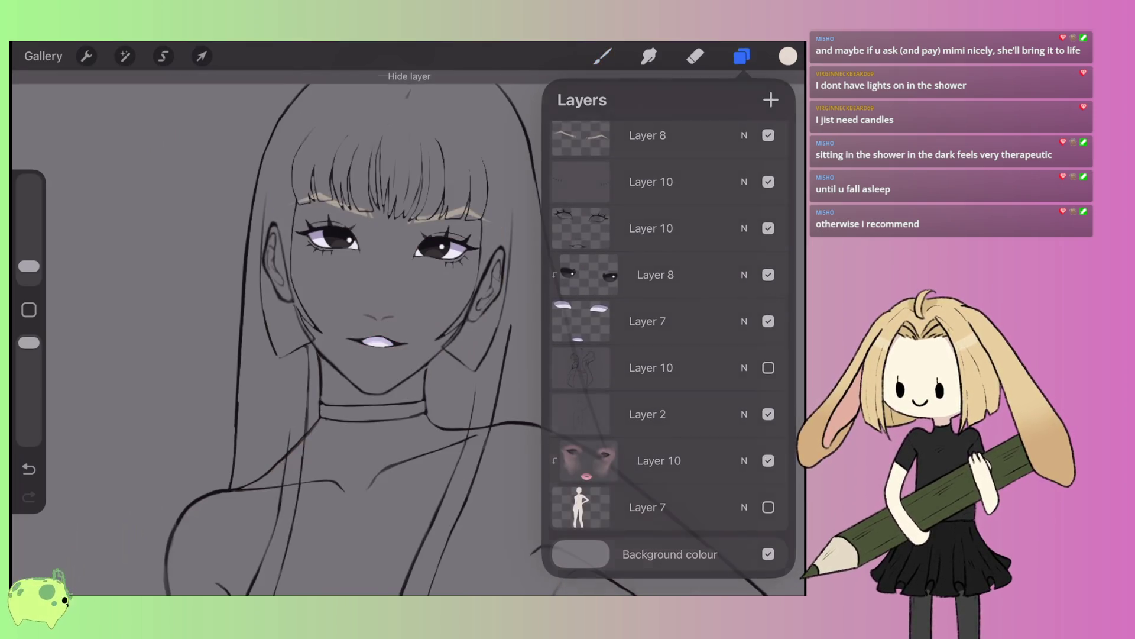
{"action": "left_click", "coordinate": [742, 57]}
{"action": "left_click", "coordinate": [602, 56]}
- With a slightly larger Monoline brush, paint cream over the hair above the ear
{"action": "left_click", "coordinate": [646, 190]}
{"action": "left_click_drag", "start_coordinate": [353, 299], "coordinate": [452, 229]}
{"action": "left_click_drag", "start_coordinate": [28, 261], "coordinate": [28, 253]}
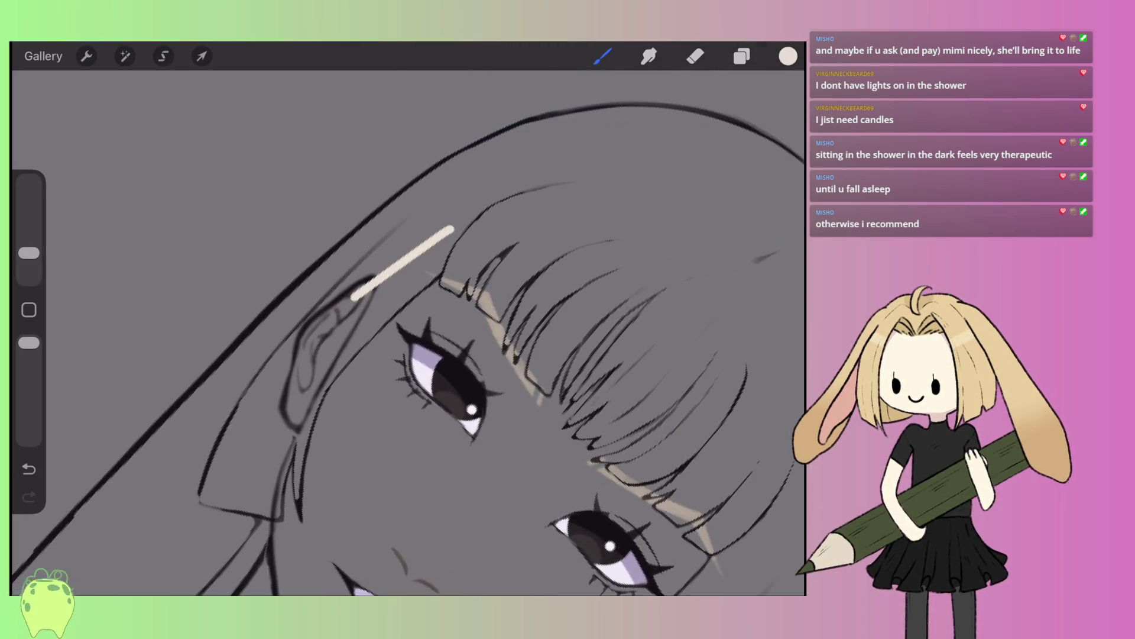
{"action": "key", "text": "ctrl+z"}
{"action": "mouse_move", "coordinate": [453, 213]}
{"action": "left_mouse_down"}
{"action": "mouse_move", "coordinate": [373, 267]}
{"action": "mouse_move", "coordinate": [320, 343]}
{"action": "mouse_move", "coordinate": [248, 349]}
{"action": "mouse_move", "coordinate": [384, 207]}
{"action": "left_mouse_up"}
{"action": "mouse_move", "coordinate": [260, 302]}
{"action": "left_mouse_down"}
{"action": "mouse_move", "coordinate": [403, 189]}
{"action": "mouse_move", "coordinate": [411, 204]}
{"action": "mouse_move", "coordinate": [308, 373]}
{"action": "mouse_move", "coordinate": [449, 272]}
{"action": "left_mouse_up"}
{"action": "mouse_move", "coordinate": [354, 349]}
{"action": "left_mouse_down"}
{"action": "mouse_move", "coordinate": [514, 237]}
{"action": "mouse_move", "coordinate": [532, 204]}
{"action": "mouse_move", "coordinate": [456, 171]}
{"action": "mouse_move", "coordinate": [408, 178]}
{"action": "mouse_move", "coordinate": [461, 142]}
{"action": "left_mouse_up"}
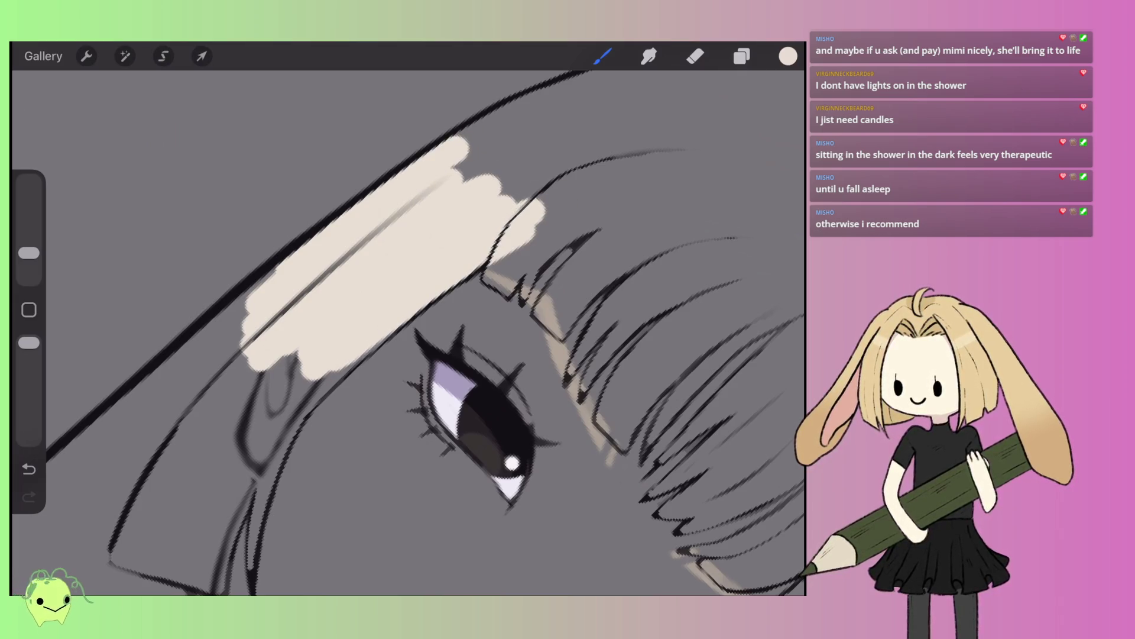
{"action": "left_click_drag", "start_coordinate": [29, 253], "coordinate": [29, 261]}
- Extend cream strokes down-left along the hair outline and strand
{"action": "mouse_move", "coordinate": [275, 269]}
{"action": "left_mouse_down"}
{"action": "mouse_move", "coordinate": [144, 387]}
{"action": "mouse_move", "coordinate": [243, 314]}
{"action": "left_mouse_up"}
{"action": "scroll", "coordinate": [408, 332], "scroll_direction": "left", "scroll_amount": 5}
{"action": "left_click_drag", "start_coordinate": [544, 216], "coordinate": [351, 342]}
{"action": "left_click_drag", "start_coordinate": [450, 281], "coordinate": [224, 441]}
{"action": "scroll", "coordinate": [408, 331], "scroll_direction": "left", "scroll_amount": 5}
{"action": "left_click_drag", "start_coordinate": [491, 274], "coordinate": [216, 455]}
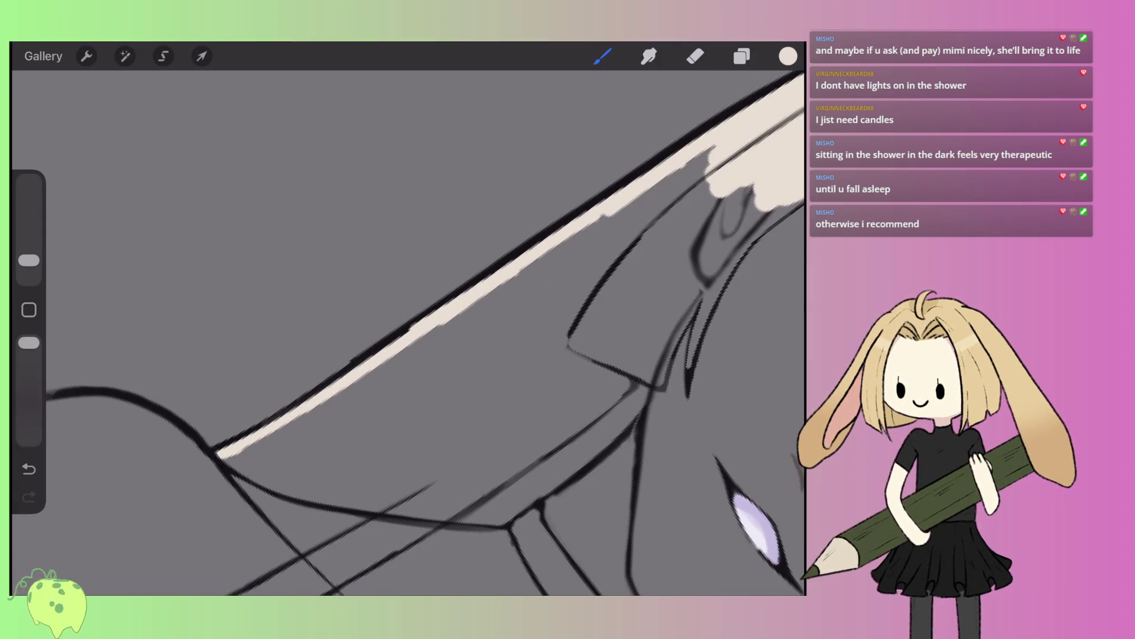
{"action": "scroll", "coordinate": [408, 331], "scroll_direction": "down", "scroll_amount": 10}
- Fill the wedge between hair lines with cream, redrawing one stray stroke
{"action": "mouse_move", "coordinate": [264, 450]}
{"action": "left_mouse_down"}
{"action": "mouse_move", "coordinate": [367, 383]}
{"action": "mouse_move", "coordinate": [425, 319]}
{"action": "left_mouse_up"}
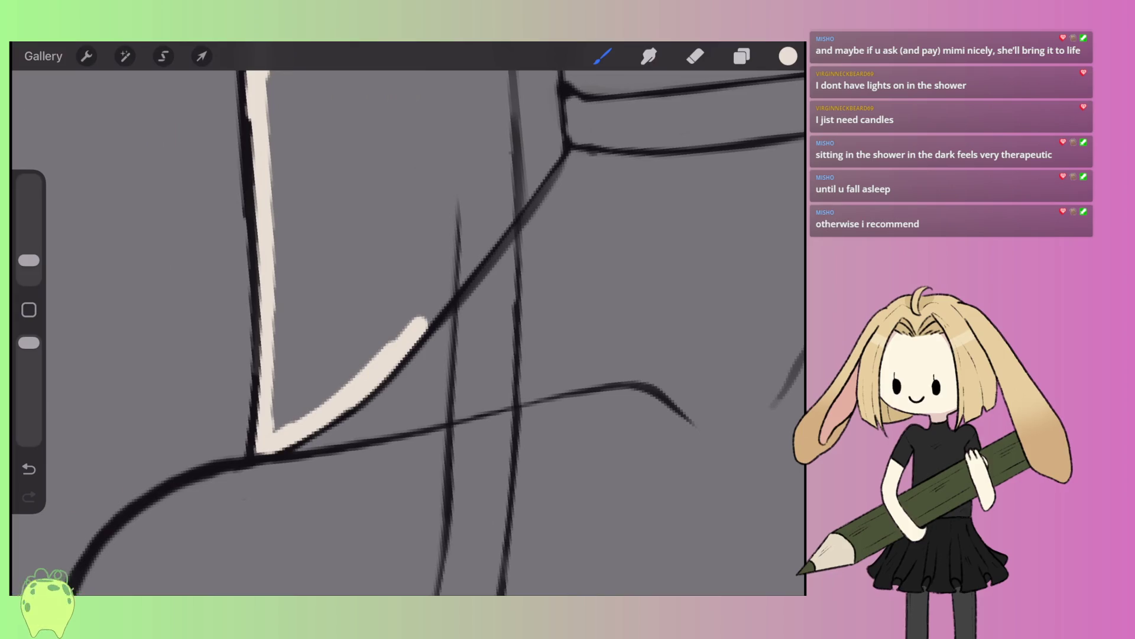
{"action": "key", "text": "ctrl+z"}
{"action": "left_click_drag", "start_coordinate": [385, 376], "coordinate": [491, 231]}
{"action": "mouse_move", "coordinate": [459, 266]}
{"action": "left_mouse_down"}
{"action": "mouse_move", "coordinate": [476, 366]}
{"action": "mouse_move", "coordinate": [488, 230]}
{"action": "mouse_move", "coordinate": [506, 319]}
{"action": "mouse_move", "coordinate": [517, 213]}
{"action": "left_mouse_up"}
{"action": "mouse_move", "coordinate": [505, 320]}
{"action": "left_mouse_down"}
{"action": "mouse_move", "coordinate": [509, 414]}
{"action": "mouse_move", "coordinate": [491, 473]}
{"action": "mouse_move", "coordinate": [458, 494]}
{"action": "left_mouse_up"}
{"action": "left_click_drag", "start_coordinate": [458, 337], "coordinate": [452, 559]}
{"action": "scroll", "coordinate": [408, 331], "scroll_direction": "down", "scroll_amount": 3}
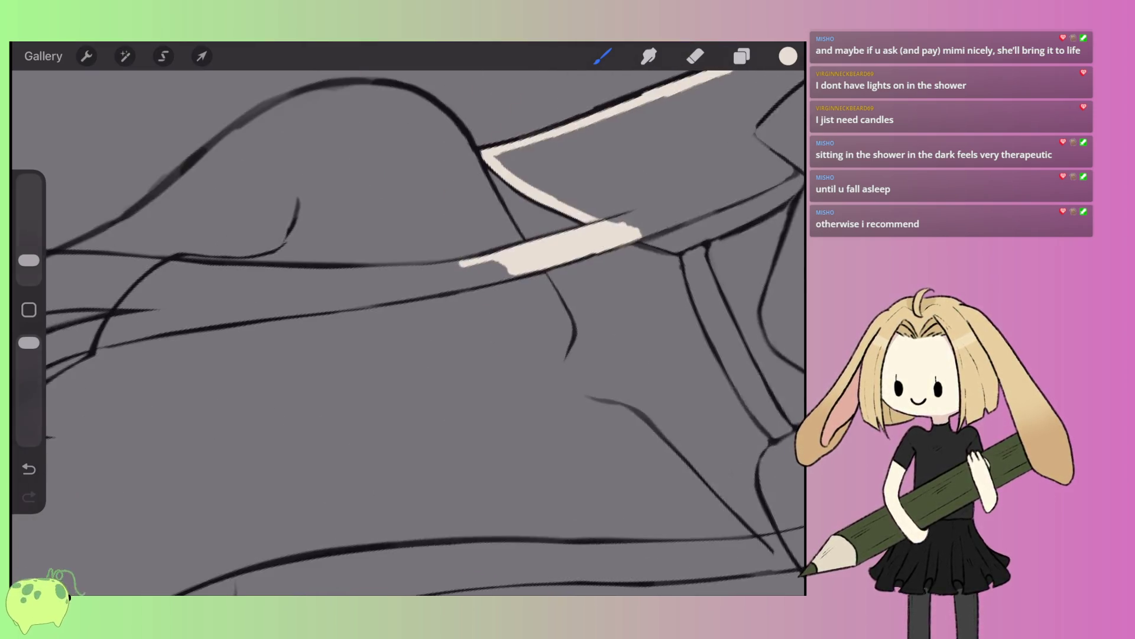
- Add short cream strokes along the dark strand lines, repainting one scribble
{"action": "mouse_move", "coordinate": [562, 251]}
{"action": "left_mouse_down"}
{"action": "mouse_move", "coordinate": [500, 269]}
{"action": "mouse_move", "coordinate": [591, 245]}
{"action": "mouse_move", "coordinate": [408, 319]}
{"action": "left_mouse_up"}
{"action": "mouse_move", "coordinate": [532, 254]}
{"action": "left_mouse_down"}
{"action": "mouse_move", "coordinate": [419, 296]}
{"action": "mouse_move", "coordinate": [355, 290]}
{"action": "left_mouse_up"}
{"action": "scroll", "coordinate": [408, 331], "scroll_direction": "down", "scroll_amount": 2}
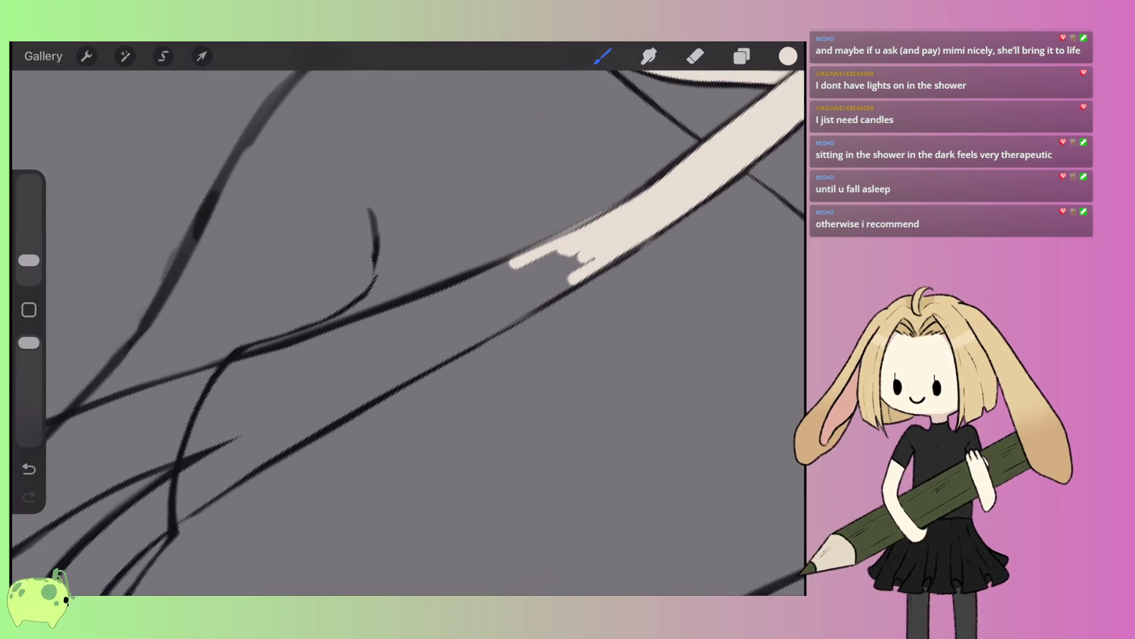
{"action": "key", "text": "ctrl+z"}
{"action": "left_click_drag", "start_coordinate": [568, 248], "coordinate": [406, 304]}
{"action": "scroll", "coordinate": [408, 332], "scroll_direction": "down", "scroll_amount": 2}
{"action": "scroll", "coordinate": [408, 331], "scroll_direction": "up", "scroll_amount": 3}
- Paint long cream strokes up the strand's left curve and inside the inner strand
{"action": "mouse_move", "coordinate": [231, 502]}
{"action": "left_mouse_down"}
{"action": "mouse_move", "coordinate": [269, 429]}
{"action": "mouse_move", "coordinate": [381, 328]}
{"action": "mouse_move", "coordinate": [592, 224]}
{"action": "left_mouse_up"}
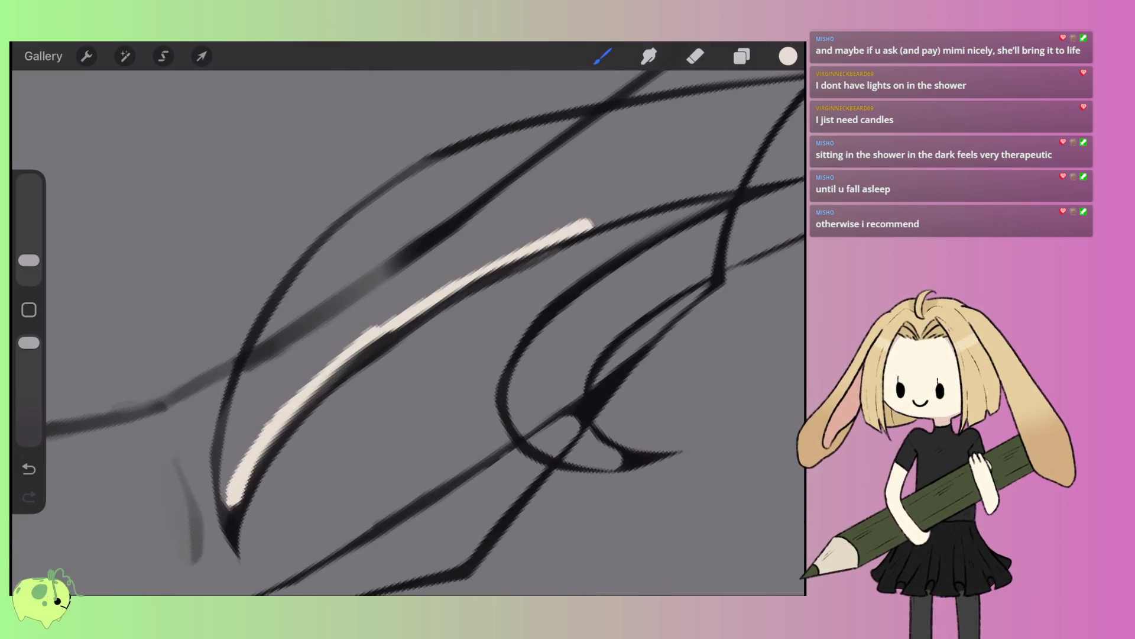
{"action": "key", "text": "ctrl+z"}
{"action": "mouse_move", "coordinate": [456, 286]}
{"action": "left_mouse_down"}
{"action": "mouse_move", "coordinate": [544, 234]}
{"action": "mouse_move", "coordinate": [733, 183]}
{"action": "left_mouse_up"}
{"action": "mouse_move", "coordinate": [228, 506]}
{"action": "left_mouse_down"}
{"action": "mouse_move", "coordinate": [224, 432]}
{"action": "mouse_move", "coordinate": [290, 281]}
{"action": "mouse_move", "coordinate": [392, 203]}
{"action": "mouse_move", "coordinate": [482, 158]}
{"action": "mouse_move", "coordinate": [665, 109]}
{"action": "left_mouse_up"}
{"action": "mouse_move", "coordinate": [473, 216]}
{"action": "left_mouse_down"}
{"action": "mouse_move", "coordinate": [612, 178]}
{"action": "mouse_move", "coordinate": [727, 165]}
{"action": "left_mouse_up"}
{"action": "mouse_move", "coordinate": [521, 334]}
{"action": "left_mouse_down"}
{"action": "mouse_move", "coordinate": [664, 260]}
{"action": "mouse_move", "coordinate": [514, 278]}
{"action": "mouse_move", "coordinate": [686, 256]}
{"action": "mouse_move", "coordinate": [463, 375]}
{"action": "mouse_move", "coordinate": [382, 441]}
{"action": "mouse_move", "coordinate": [366, 513]}
{"action": "mouse_move", "coordinate": [393, 535]}
{"action": "mouse_move", "coordinate": [473, 554]}
{"action": "mouse_move", "coordinate": [421, 509]}
{"action": "mouse_move", "coordinate": [440, 423]}
{"action": "mouse_move", "coordinate": [624, 311]}
{"action": "left_mouse_up"}
{"action": "key", "text": "ctrl+z"}
{"action": "scroll", "coordinate": [408, 331], "scroll_direction": "right", "scroll_amount": 5}
- Outline the inner curved hair strand with cream strokes and ColorDrop-fill the gap between them
{"action": "left_click_drag", "start_coordinate": [397, 385], "coordinate": [526, 328]}
{"action": "mouse_move", "coordinate": [462, 373]}
{"action": "left_mouse_down"}
{"action": "mouse_move", "coordinate": [559, 316]}
{"action": "mouse_move", "coordinate": [308, 440]}
{"action": "mouse_move", "coordinate": [260, 532]}
{"action": "mouse_move", "coordinate": [272, 520]}
{"action": "mouse_move", "coordinate": [299, 552]}
{"action": "left_mouse_up"}
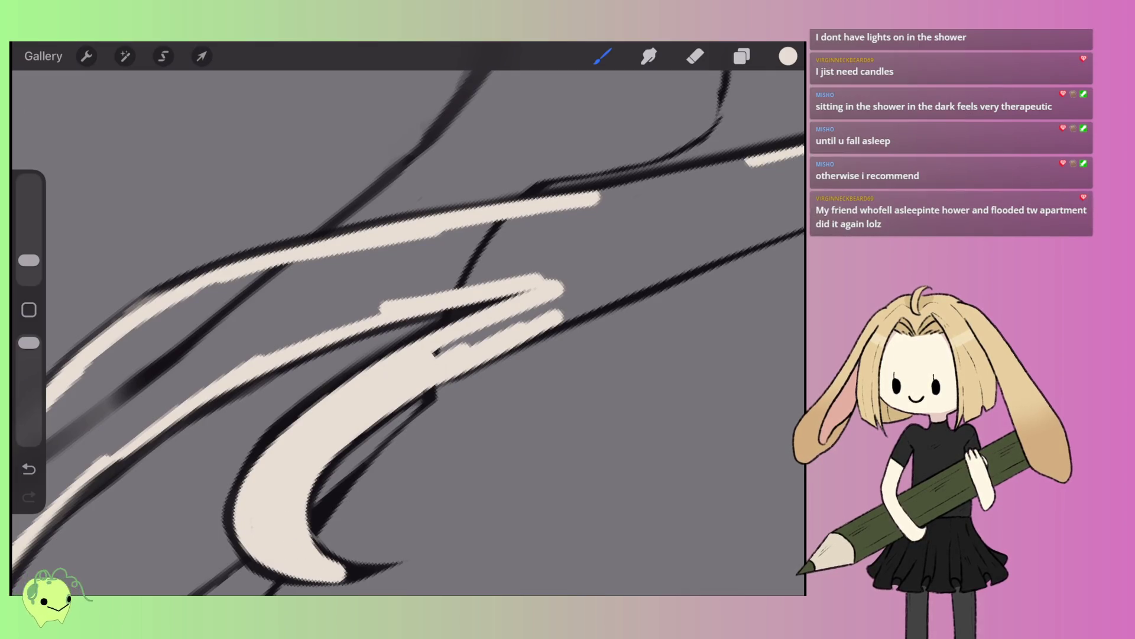
{"action": "scroll", "coordinate": [408, 331], "scroll_direction": "right", "scroll_amount": 3}
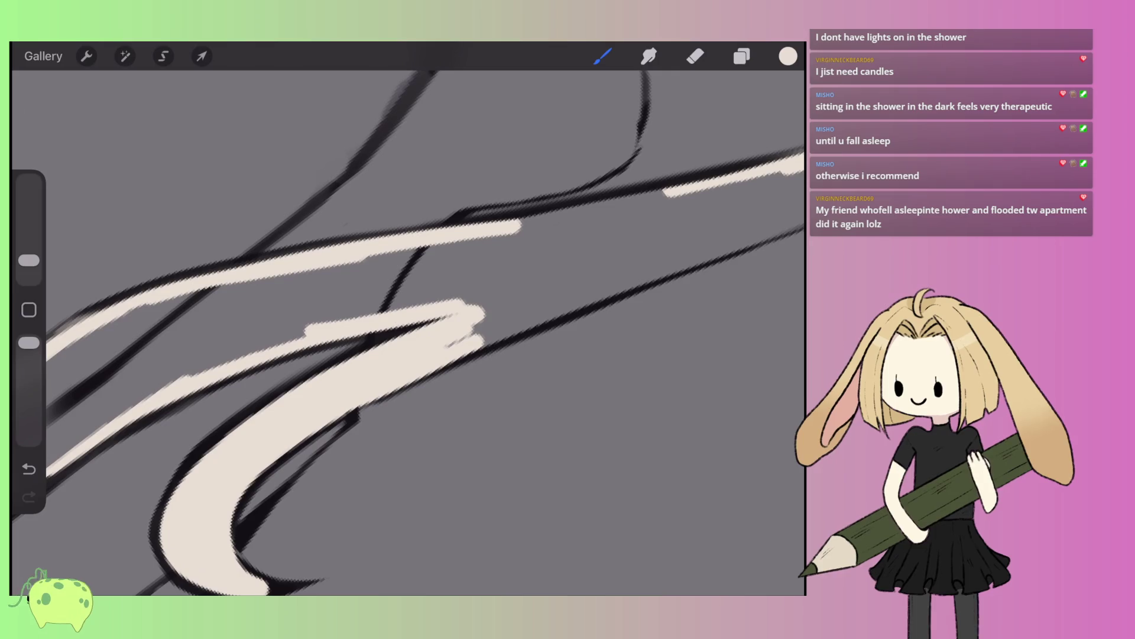
{"action": "left_click_drag", "start_coordinate": [484, 323], "coordinate": [604, 290]}
{"action": "scroll", "coordinate": [408, 331], "scroll_direction": "right", "scroll_amount": 3}
{"action": "left_click_drag", "start_coordinate": [470, 328], "coordinate": [648, 269]}
{"action": "left_click_drag", "start_coordinate": [384, 263], "coordinate": [600, 228]}
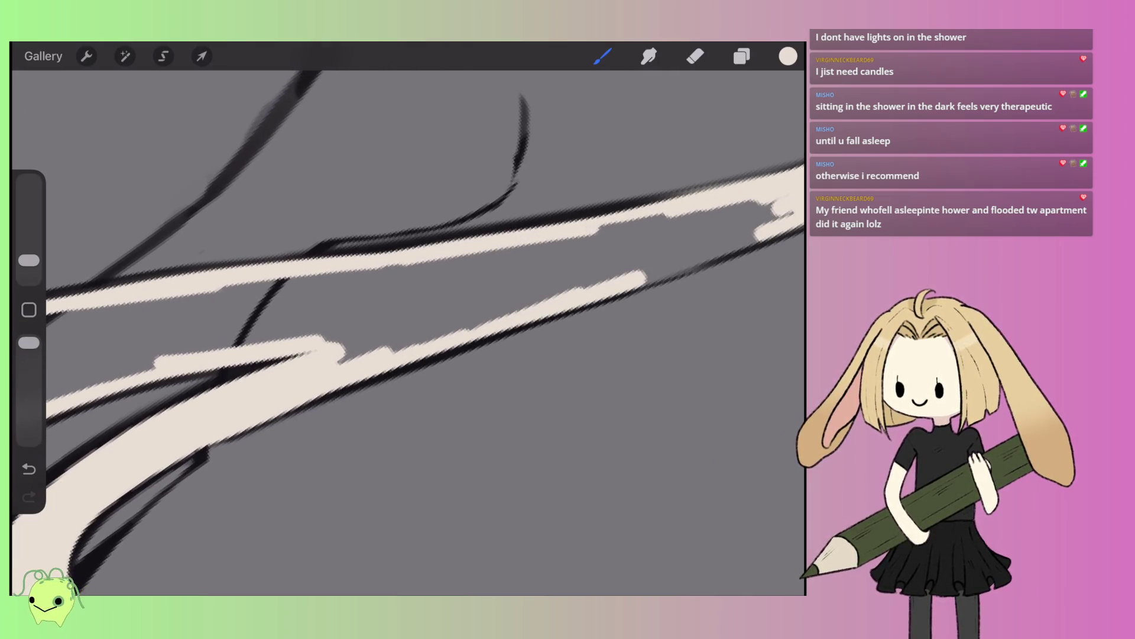
{"action": "scroll", "coordinate": [408, 331], "scroll_direction": "right", "scroll_amount": 5}
{"action": "left_click_drag", "start_coordinate": [441, 343], "coordinate": [576, 278]}
{"action": "mouse_move", "coordinate": [788, 56]}
{"action": "left_mouse_down"}
{"action": "mouse_move", "coordinate": [588, 197]}
{"action": "mouse_move", "coordinate": [585, 272]}
{"action": "left_mouse_up"}
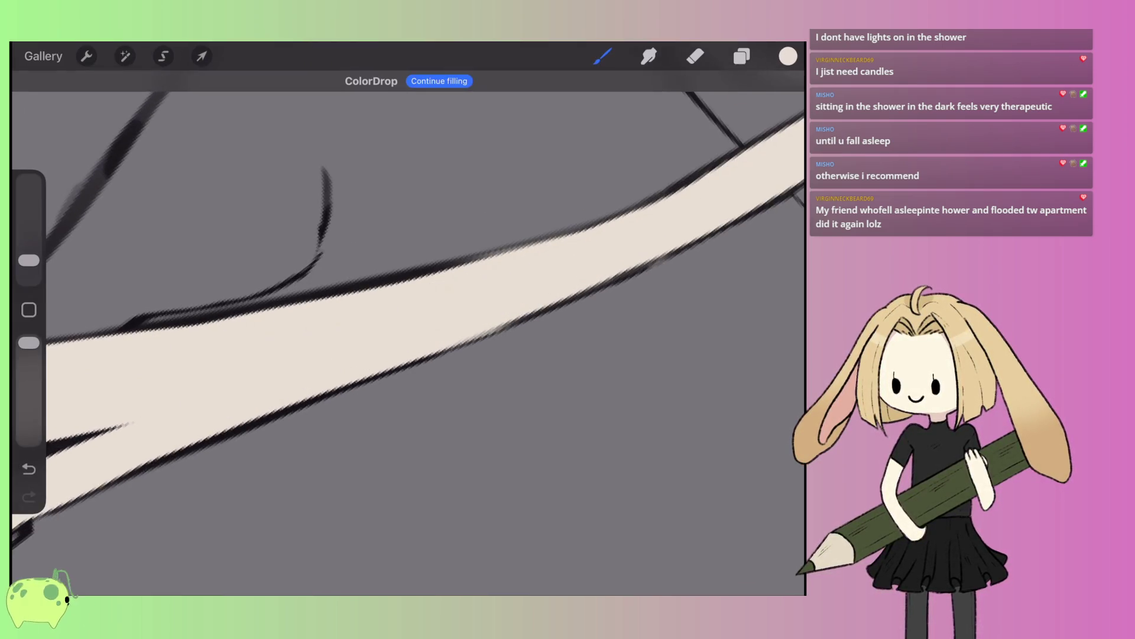
- Paint cream along the strand edge from the neck up-right and outline its tip
{"action": "scroll", "coordinate": [408, 319], "scroll_direction": "right", "scroll_amount": 5}
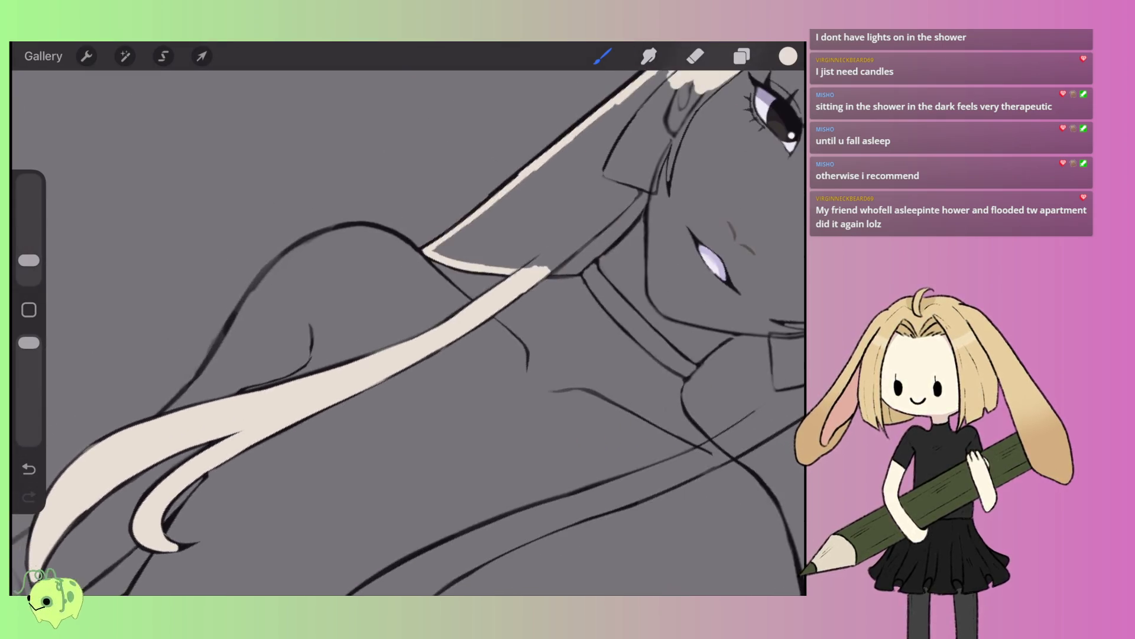
{"action": "scroll", "coordinate": [467, 337], "scroll_direction": "up", "scroll_amount": 3}
{"action": "mouse_move", "coordinate": [334, 406]}
{"action": "left_mouse_down"}
{"action": "mouse_move", "coordinate": [405, 384]}
{"action": "mouse_move", "coordinate": [354, 409]}
{"action": "mouse_move", "coordinate": [438, 391]}
{"action": "mouse_move", "coordinate": [538, 275]}
{"action": "left_mouse_up"}
{"action": "scroll", "coordinate": [408, 331], "scroll_direction": "down", "scroll_amount": 3}
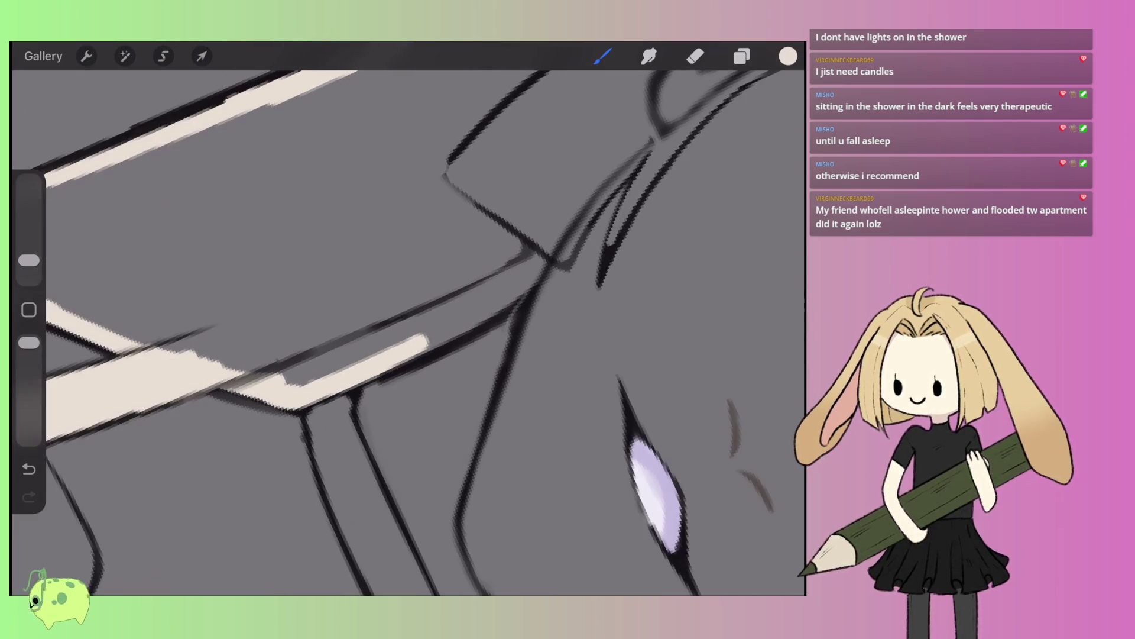
{"action": "mouse_move", "coordinate": [429, 340]}
{"action": "left_mouse_down"}
{"action": "mouse_move", "coordinate": [535, 269]}
{"action": "mouse_move", "coordinate": [568, 219]}
{"action": "left_mouse_up"}
{"action": "scroll", "coordinate": [408, 331], "scroll_direction": "right", "scroll_amount": 5}
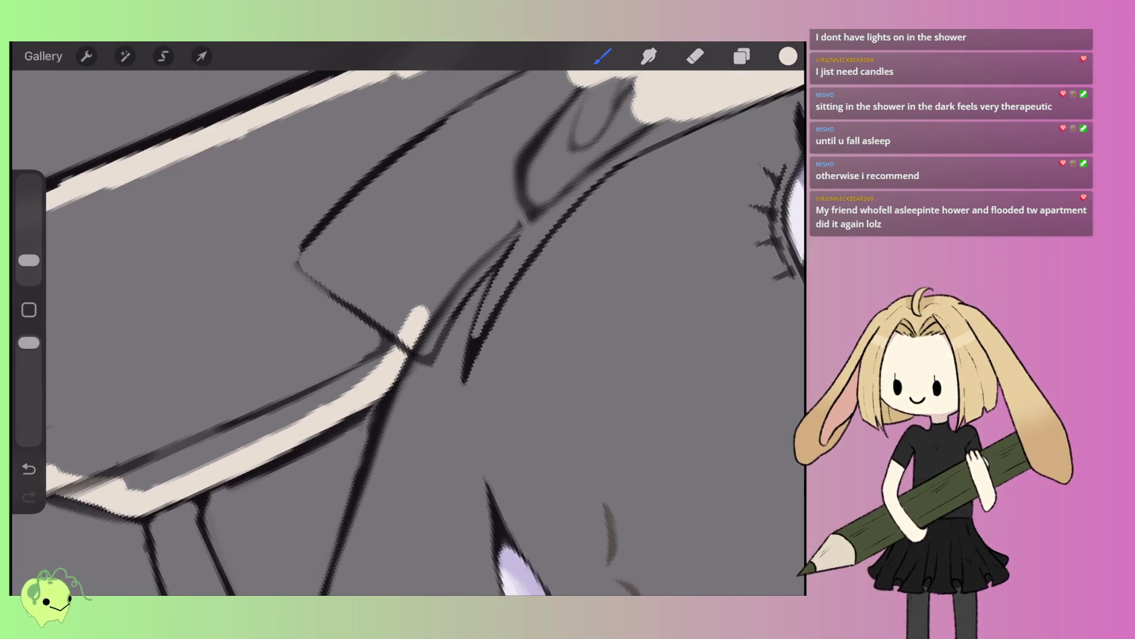
{"action": "left_click_drag", "start_coordinate": [422, 334], "coordinate": [528, 218]}
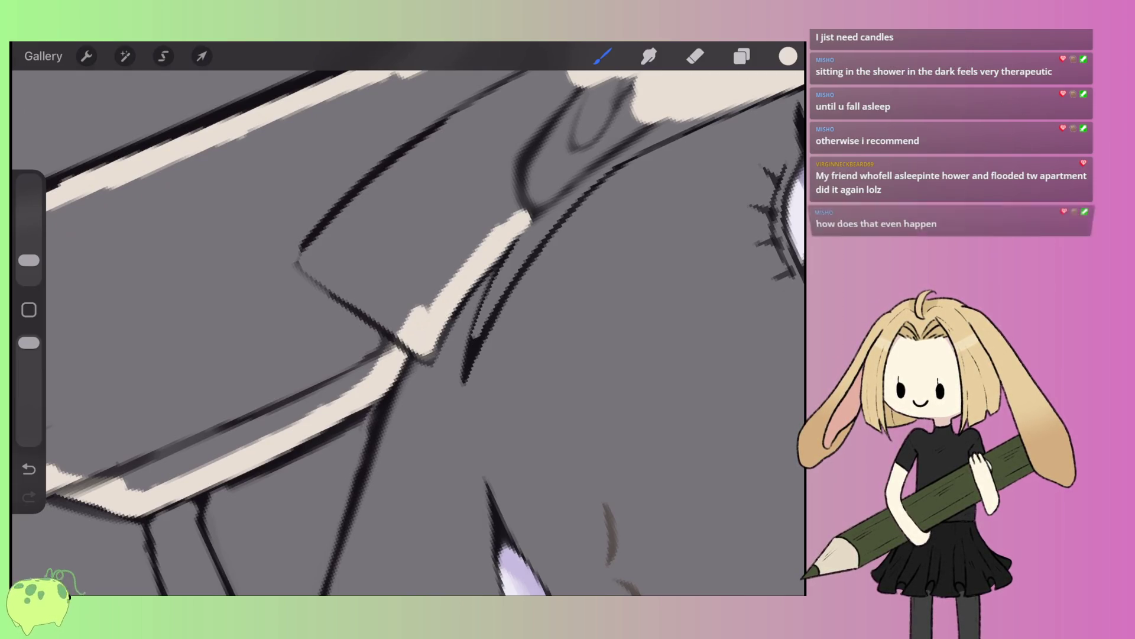
{"action": "mouse_move", "coordinate": [467, 260]}
{"action": "left_mouse_down"}
{"action": "mouse_move", "coordinate": [541, 207]}
{"action": "mouse_move", "coordinate": [482, 319]}
{"action": "left_mouse_up"}
- Touch up with the eraser, extend cream strokes up past the eye, and ColorDrop-fill that section
{"action": "key", "text": "e"}
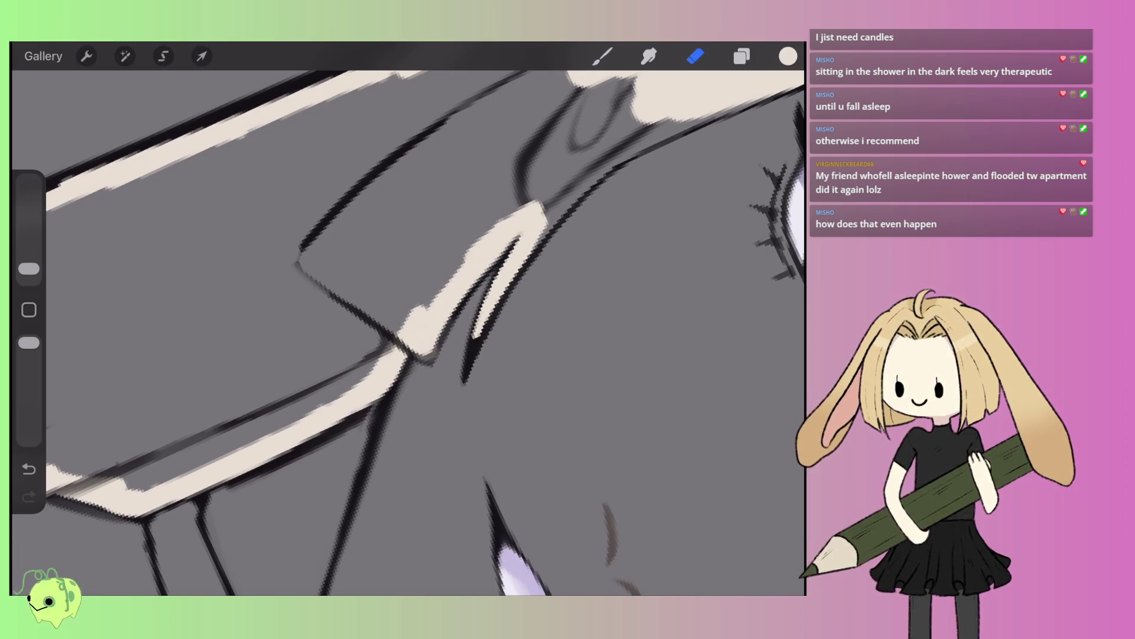
{"action": "key", "text": "b"}
{"action": "scroll", "coordinate": [408, 319], "scroll_direction": "up", "scroll_amount": 3}
{"action": "mouse_move", "coordinate": [455, 325]}
{"action": "left_mouse_down"}
{"action": "mouse_move", "coordinate": [438, 266]}
{"action": "mouse_move", "coordinate": [517, 216]}
{"action": "left_mouse_up"}
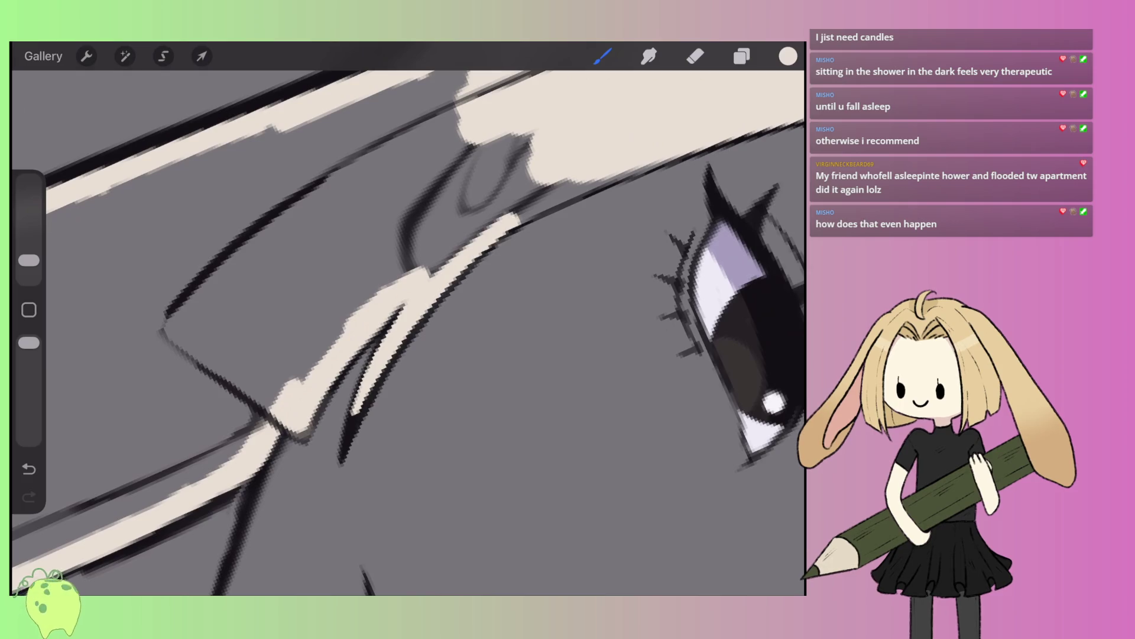
{"action": "left_click_drag", "start_coordinate": [441, 269], "coordinate": [583, 181]}
{"action": "left_click_drag", "start_coordinate": [541, 213], "coordinate": [668, 160]}
{"action": "scroll", "coordinate": [408, 320], "scroll_direction": "down", "scroll_amount": 2}
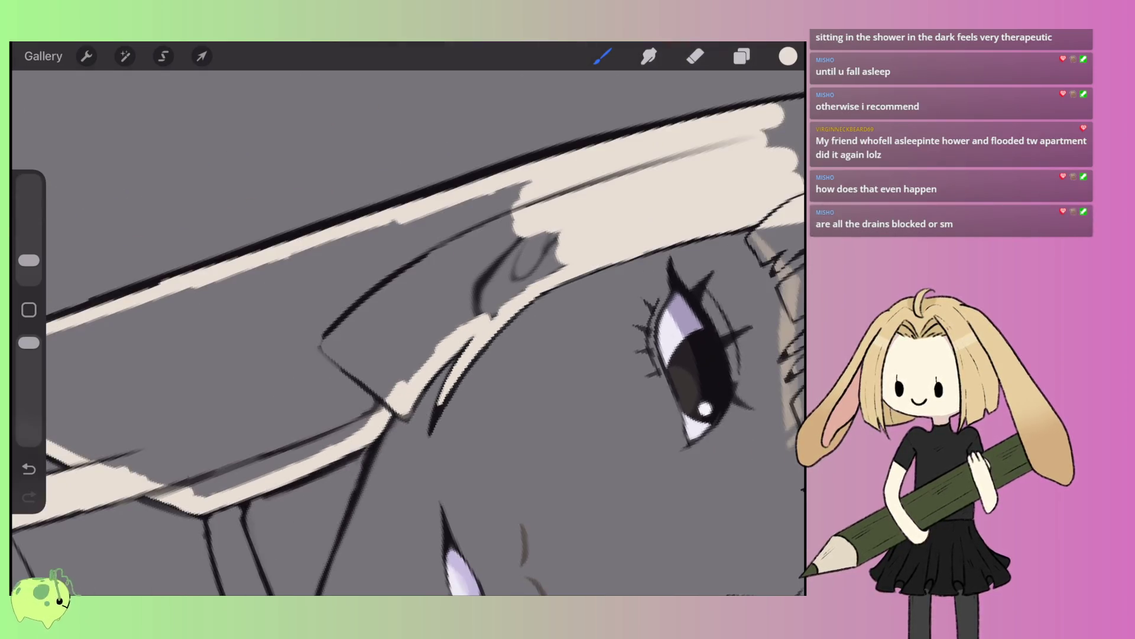
{"action": "left_click_drag", "start_coordinate": [788, 56], "coordinate": [447, 302]}
- Paint a long cream stroke up the hair strand toward the bangs
{"action": "scroll", "coordinate": [408, 343], "scroll_direction": "right", "scroll_amount": 3}
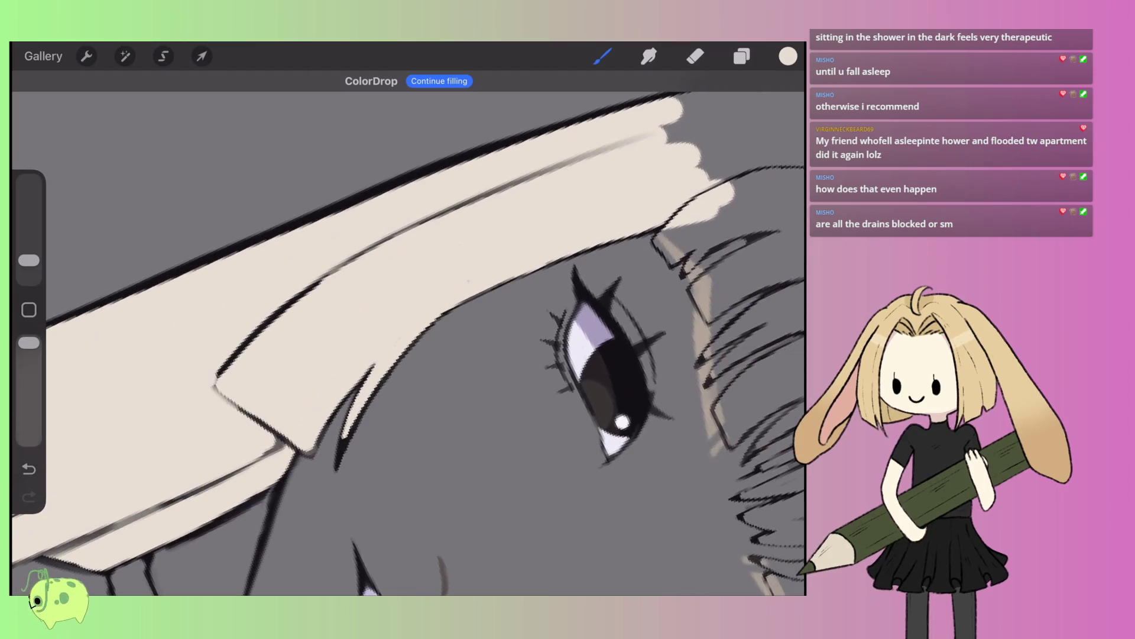
{"action": "scroll", "coordinate": [408, 343], "scroll_direction": "up", "scroll_amount": 3}
{"action": "mouse_move", "coordinate": [260, 331]}
{"action": "left_mouse_down"}
{"action": "mouse_move", "coordinate": [364, 215]}
{"action": "mouse_move", "coordinate": [497, 115]}
{"action": "mouse_move", "coordinate": [597, 71]}
{"action": "left_mouse_up"}
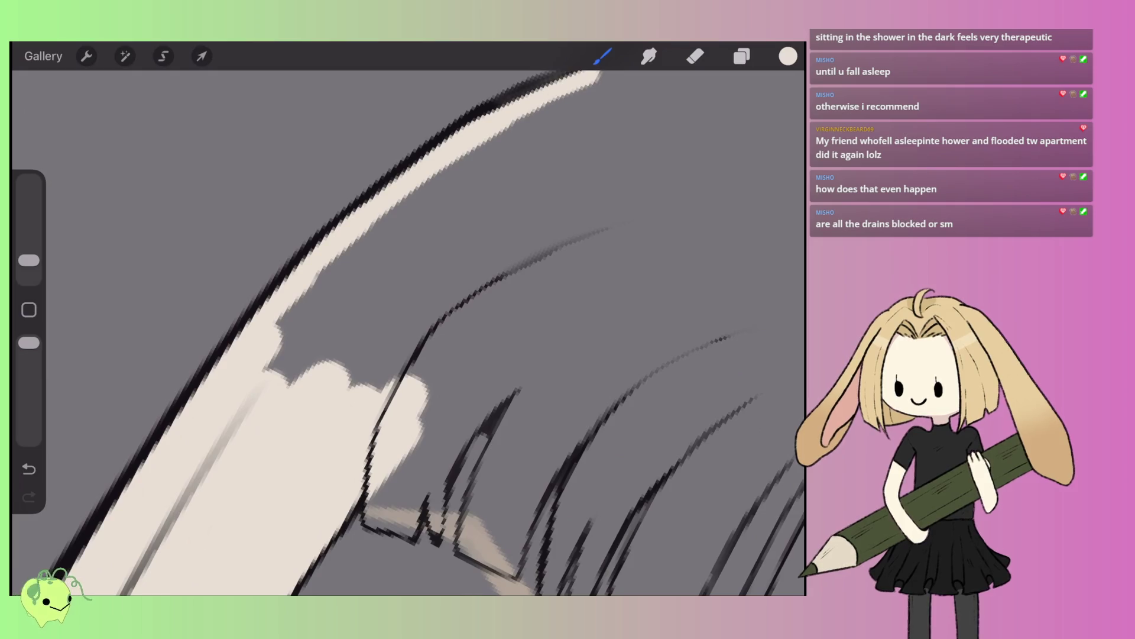
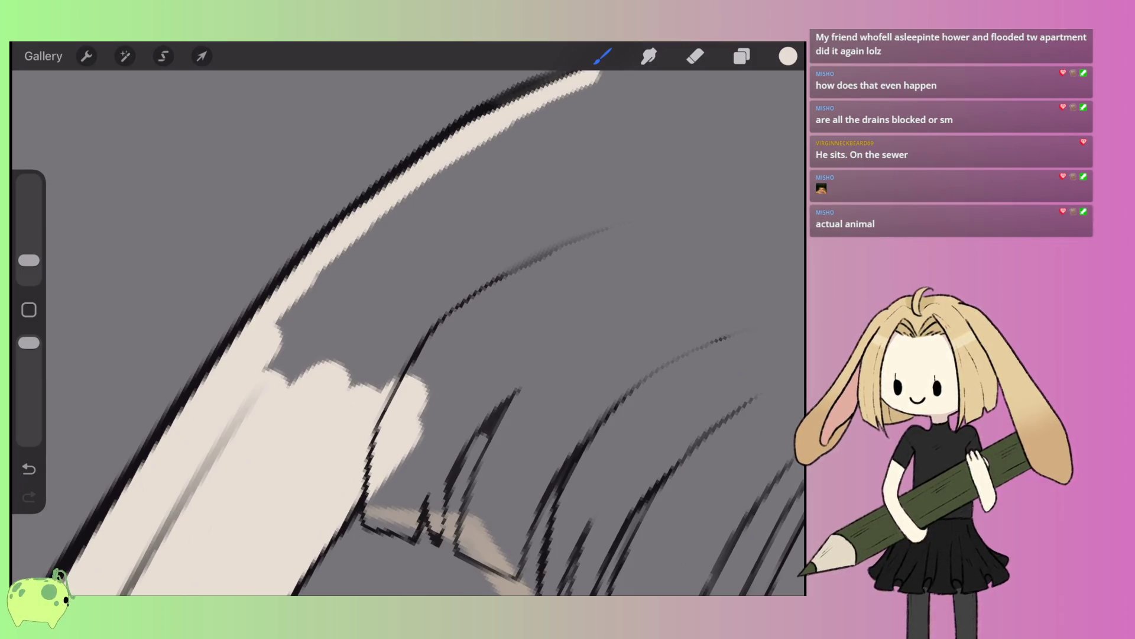
- Fill the grey gap at the bangs' edge and paint the first cream strands with a smaller brush
{"action": "scroll", "coordinate": [408, 331], "scroll_direction": "down", "scroll_amount": 3}
{"action": "mouse_move", "coordinate": [313, 368]}
{"action": "left_mouse_down"}
{"action": "mouse_move", "coordinate": [281, 414]}
{"action": "mouse_move", "coordinate": [337, 435]}
{"action": "mouse_move", "coordinate": [379, 320]}
{"action": "mouse_move", "coordinate": [314, 361]}
{"action": "left_mouse_up"}
{"action": "mouse_move", "coordinate": [355, 301]}
{"action": "left_mouse_down"}
{"action": "mouse_move", "coordinate": [384, 254]}
{"action": "mouse_move", "coordinate": [408, 332]}
{"action": "mouse_move", "coordinate": [503, 242]}
{"action": "left_mouse_up"}
{"action": "left_click_drag", "start_coordinate": [29, 260], "coordinate": [28, 266]}
{"action": "mouse_move", "coordinate": [363, 375]}
{"action": "left_mouse_down"}
{"action": "mouse_move", "coordinate": [353, 414]}
{"action": "mouse_move", "coordinate": [373, 364]}
{"action": "mouse_move", "coordinate": [353, 434]}
{"action": "mouse_move", "coordinate": [411, 384]}
{"action": "mouse_move", "coordinate": [467, 284]}
{"action": "left_mouse_up"}
{"action": "left_click_drag", "start_coordinate": [414, 396], "coordinate": [484, 275]}
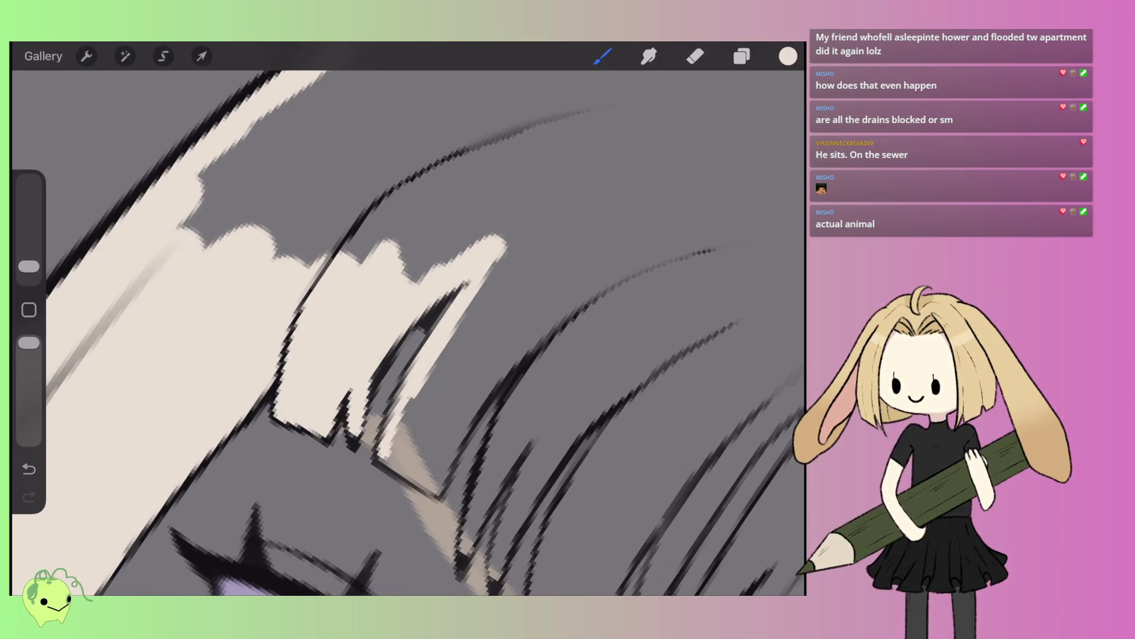
{"action": "mouse_move", "coordinate": [383, 458]}
{"action": "left_mouse_down"}
{"action": "mouse_move", "coordinate": [432, 489]}
{"action": "mouse_move", "coordinate": [482, 387]}
{"action": "mouse_move", "coordinate": [535, 331]}
{"action": "mouse_move", "coordinate": [650, 266]}
{"action": "left_mouse_up"}
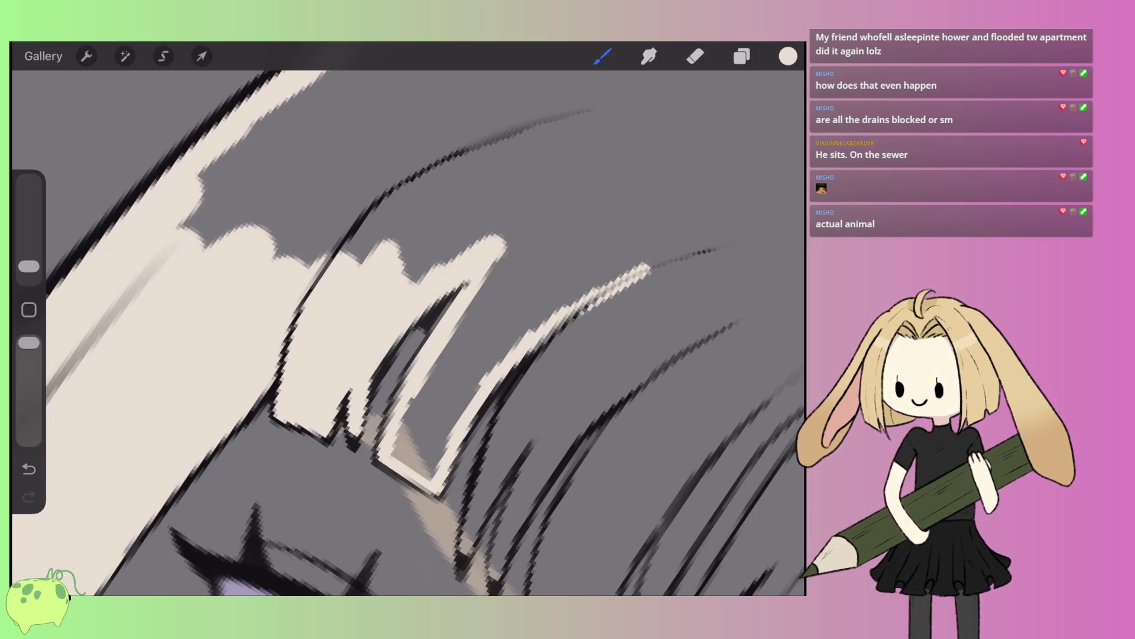
- Paint a long cream stroke along the hair line and widen it into a light strand
{"action": "scroll", "coordinate": [408, 331], "scroll_direction": "down", "scroll_amount": 3}
{"action": "scroll", "coordinate": [408, 331], "scroll_direction": "up", "scroll_amount": 3}
{"action": "mouse_move", "coordinate": [263, 494]}
{"action": "left_mouse_down"}
{"action": "mouse_move", "coordinate": [304, 403]}
{"action": "mouse_move", "coordinate": [429, 211]}
{"action": "mouse_move", "coordinate": [532, 148]}
{"action": "left_mouse_up"}
{"action": "mouse_move", "coordinate": [592, 113]}
{"action": "left_mouse_down"}
{"action": "mouse_move", "coordinate": [467, 201]}
{"action": "mouse_move", "coordinate": [278, 479]}
{"action": "left_mouse_up"}
{"action": "mouse_move", "coordinate": [314, 408]}
{"action": "left_mouse_down"}
{"action": "mouse_move", "coordinate": [443, 287]}
{"action": "mouse_move", "coordinate": [408, 299]}
{"action": "mouse_move", "coordinate": [455, 234]}
{"action": "mouse_move", "coordinate": [346, 438]}
{"action": "left_mouse_up"}
{"action": "left_click_drag", "start_coordinate": [393, 354], "coordinate": [299, 532]}
{"action": "mouse_move", "coordinate": [396, 402]}
{"action": "left_mouse_down"}
{"action": "mouse_move", "coordinate": [316, 524]}
{"action": "mouse_move", "coordinate": [402, 370]}
{"action": "mouse_move", "coordinate": [547, 266]}
{"action": "mouse_move", "coordinate": [615, 239]}
{"action": "left_mouse_up"}
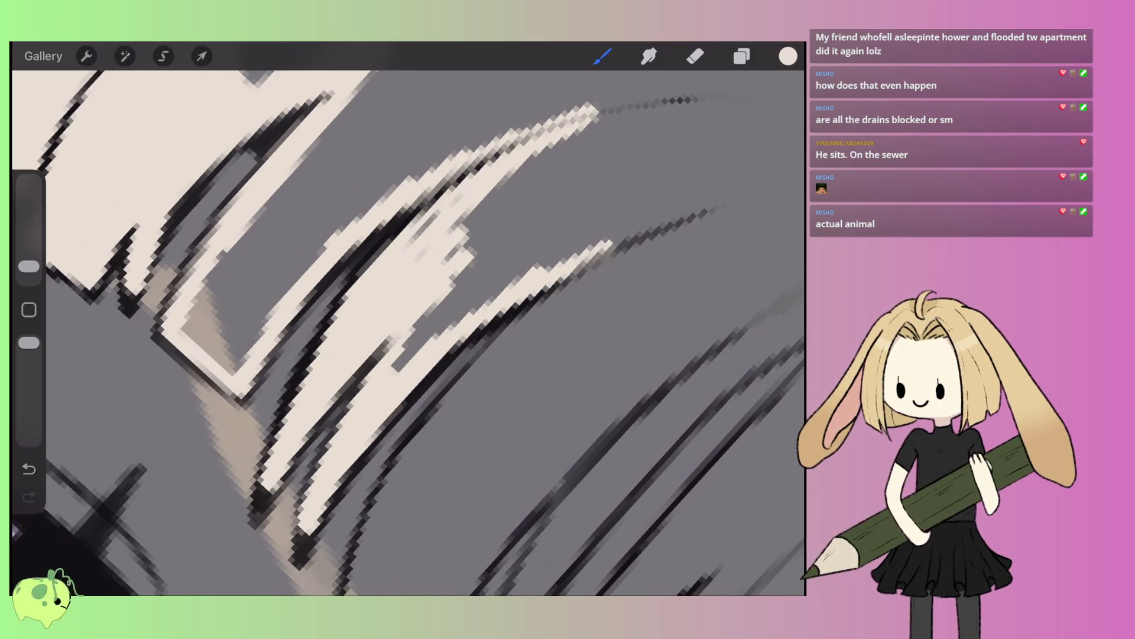
- Add a hooked cream strand, a long strand up the hair, and one beside it
{"action": "scroll", "coordinate": [408, 331], "scroll_direction": "down", "scroll_amount": 2}
{"action": "mouse_move", "coordinate": [367, 524]}
{"action": "left_mouse_down"}
{"action": "mouse_move", "coordinate": [305, 452]}
{"action": "mouse_move", "coordinate": [357, 364]}
{"action": "mouse_move", "coordinate": [482, 248]}
{"action": "mouse_move", "coordinate": [574, 207]}
{"action": "left_mouse_up"}
{"action": "left_click_drag", "start_coordinate": [508, 245], "coordinate": [340, 408]}
{"action": "mouse_move", "coordinate": [362, 509]}
{"action": "left_mouse_down"}
{"action": "mouse_move", "coordinate": [417, 440]}
{"action": "mouse_move", "coordinate": [609, 298]}
{"action": "mouse_move", "coordinate": [701, 260]}
{"action": "left_mouse_up"}
{"action": "scroll", "coordinate": [408, 332], "scroll_direction": "down", "scroll_amount": 2}
{"action": "mouse_move", "coordinate": [290, 414]}
{"action": "left_mouse_down"}
{"action": "mouse_move", "coordinate": [379, 331]}
{"action": "mouse_move", "coordinate": [515, 236]}
{"action": "mouse_move", "coordinate": [322, 370]}
{"action": "mouse_move", "coordinate": [385, 349]}
{"action": "mouse_move", "coordinate": [656, 201]}
{"action": "left_mouse_up"}
- Undo the misplaced lower stroke, redraw that strand, and build a new cream strand toward the upper right
{"action": "scroll", "coordinate": [408, 332], "scroll_direction": "up", "scroll_amount": 2}
{"action": "key", "text": "ctrl+z"}
{"action": "mouse_move", "coordinate": [339, 438]}
{"action": "left_mouse_down"}
{"action": "mouse_move", "coordinate": [513, 302]}
{"action": "mouse_move", "coordinate": [582, 269]}
{"action": "left_mouse_up"}
{"action": "mouse_move", "coordinate": [686, 242]}
{"action": "left_mouse_down"}
{"action": "mouse_move", "coordinate": [562, 273]}
{"action": "mouse_move", "coordinate": [615, 248]}
{"action": "mouse_move", "coordinate": [499, 296]}
{"action": "mouse_move", "coordinate": [369, 382]}
{"action": "left_mouse_up"}
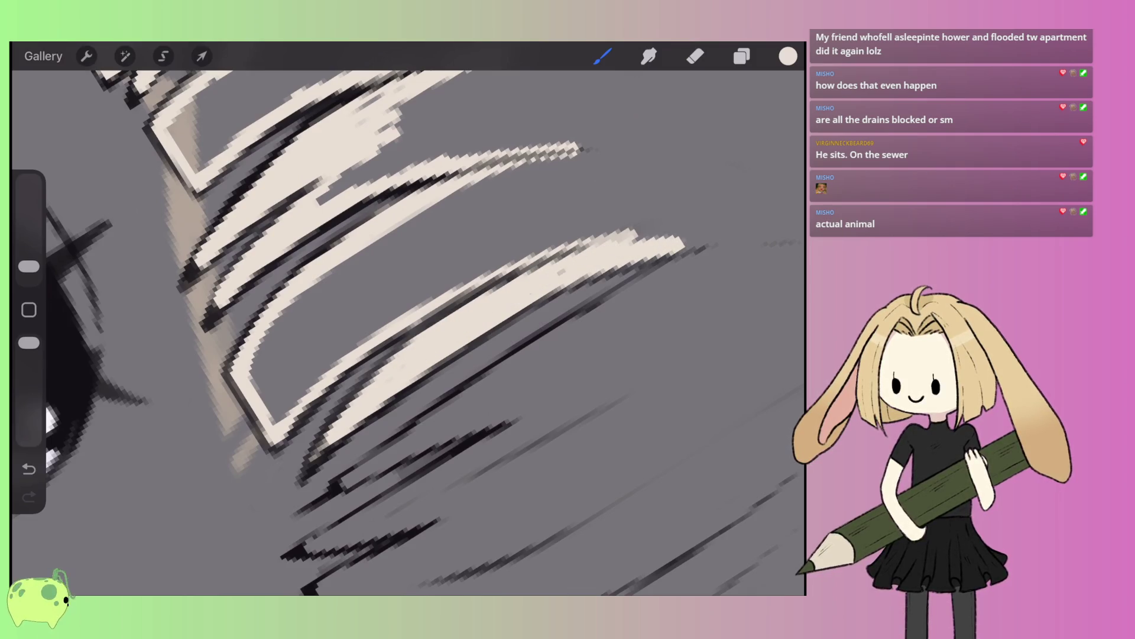
{"action": "mouse_move", "coordinate": [408, 440]}
{"action": "left_mouse_down"}
{"action": "mouse_move", "coordinate": [343, 487]}
{"action": "mouse_move", "coordinate": [506, 378]}
{"action": "left_mouse_up"}
{"action": "left_click_drag", "start_coordinate": [426, 417], "coordinate": [642, 281]}
{"action": "left_click_drag", "start_coordinate": [588, 319], "coordinate": [721, 236]}
{"action": "left_click_drag", "start_coordinate": [672, 275], "coordinate": [396, 461]}
{"action": "left_click_drag", "start_coordinate": [473, 423], "coordinate": [556, 400]}
{"action": "mouse_move", "coordinate": [458, 434]}
{"action": "left_mouse_down"}
{"action": "mouse_move", "coordinate": [419, 451]}
{"action": "mouse_move", "coordinate": [558, 396]}
{"action": "left_mouse_up"}
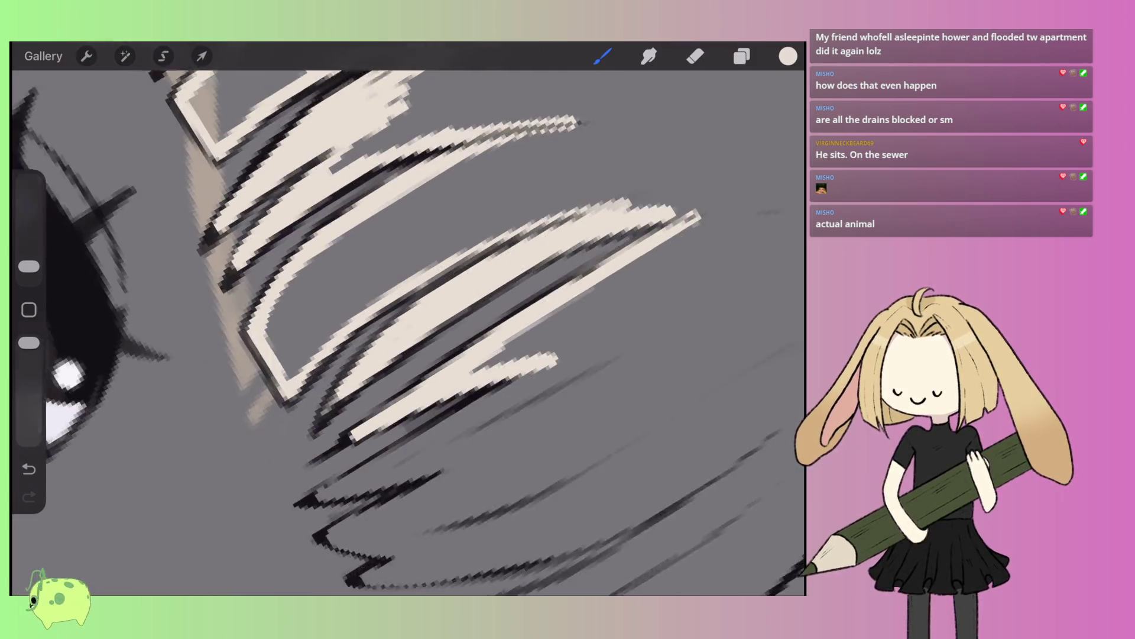
- Paint another cream strand below the others and fill in its tip
{"action": "scroll", "coordinate": [408, 331], "scroll_direction": "down", "scroll_amount": 3}
{"action": "scroll", "coordinate": [408, 319], "scroll_direction": "up", "scroll_amount": 2}
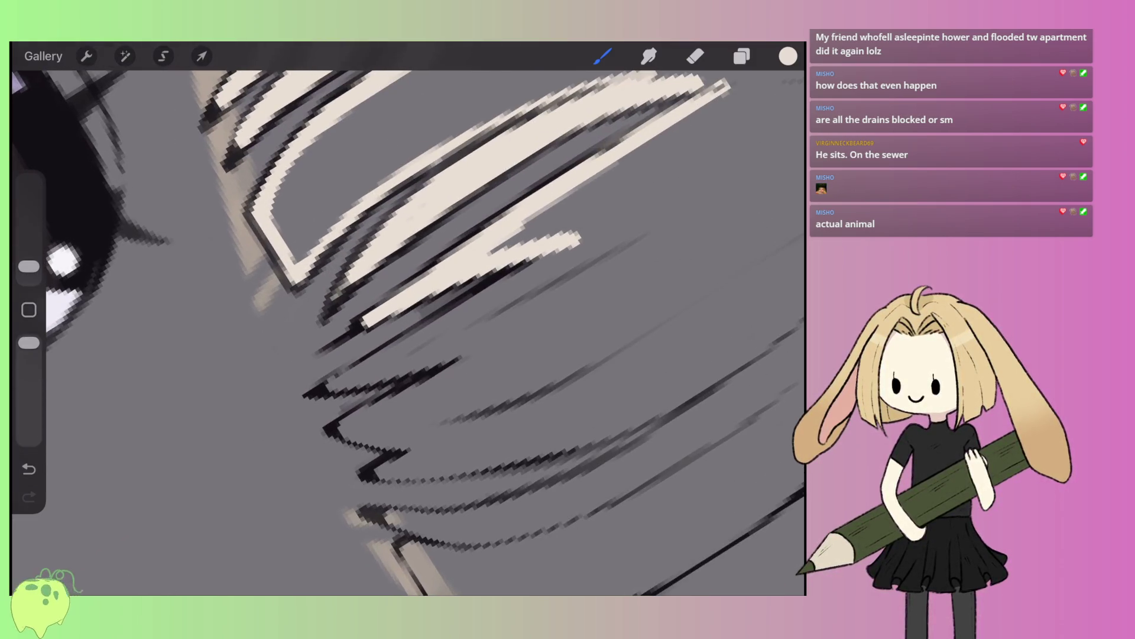
{"action": "mouse_move", "coordinate": [328, 387]}
{"action": "left_mouse_down"}
{"action": "mouse_move", "coordinate": [574, 245]}
{"action": "mouse_move", "coordinate": [355, 384]}
{"action": "left_mouse_up"}
{"action": "mouse_move", "coordinate": [500, 340]}
{"action": "left_mouse_down"}
{"action": "mouse_move", "coordinate": [408, 364]}
{"action": "mouse_move", "coordinate": [467, 329]}
{"action": "mouse_move", "coordinate": [503, 331]}
{"action": "mouse_move", "coordinate": [479, 361]}
{"action": "mouse_move", "coordinate": [340, 431]}
{"action": "mouse_move", "coordinate": [437, 438]}
{"action": "left_mouse_up"}
{"action": "scroll", "coordinate": [408, 331], "scroll_direction": "down", "scroll_amount": 3}
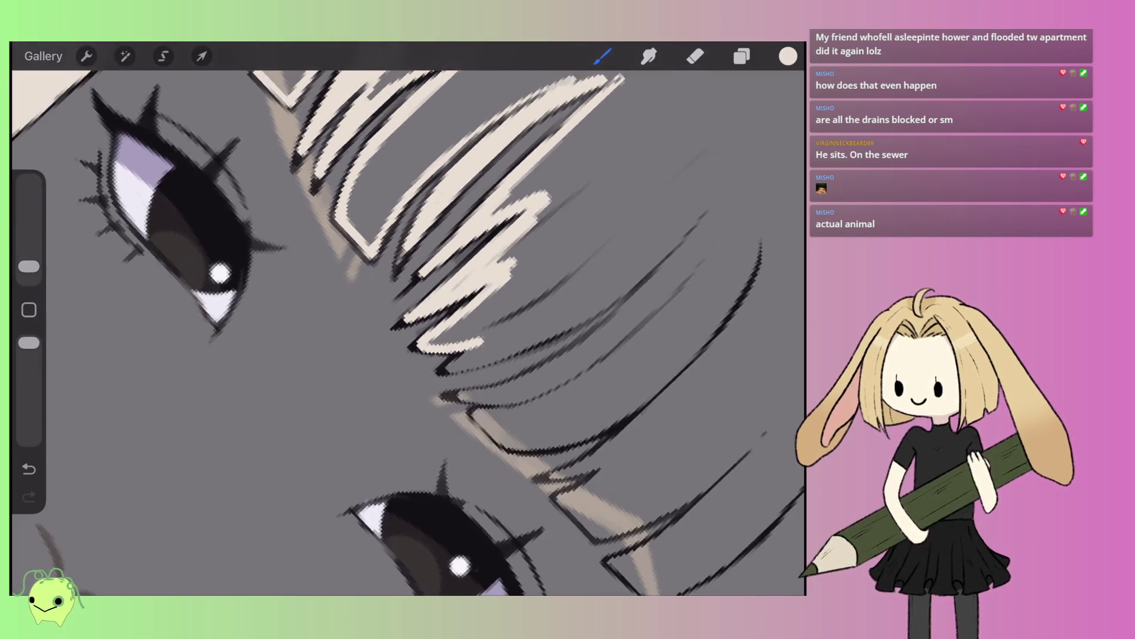
- Paint three more cream strands into the bangs and cream along the lower curve
{"action": "scroll", "coordinate": [414, 296], "scroll_direction": "up", "scroll_amount": 3}
{"action": "mouse_move", "coordinate": [364, 444]}
{"action": "left_mouse_down"}
{"action": "mouse_move", "coordinate": [482, 358]}
{"action": "mouse_move", "coordinate": [559, 272]}
{"action": "left_mouse_up"}
{"action": "scroll", "coordinate": [414, 331], "scroll_direction": "down", "scroll_amount": 2}
{"action": "mouse_move", "coordinate": [426, 378]}
{"action": "left_mouse_down"}
{"action": "mouse_move", "coordinate": [511, 290]}
{"action": "mouse_move", "coordinate": [564, 200]}
{"action": "mouse_move", "coordinate": [478, 374]}
{"action": "mouse_move", "coordinate": [408, 456]}
{"action": "left_mouse_up"}
{"action": "scroll", "coordinate": [414, 331], "scroll_direction": "down", "scroll_amount": 3}
{"action": "left_click_drag", "start_coordinate": [467, 369], "coordinate": [349, 446]}
{"action": "mouse_move", "coordinate": [412, 422]}
{"action": "left_mouse_down"}
{"action": "mouse_move", "coordinate": [328, 449]}
{"action": "mouse_move", "coordinate": [367, 452]}
{"action": "mouse_move", "coordinate": [417, 490]}
{"action": "mouse_move", "coordinate": [473, 484]}
{"action": "mouse_move", "coordinate": [547, 448]}
{"action": "mouse_move", "coordinate": [651, 328]}
{"action": "left_mouse_up"}
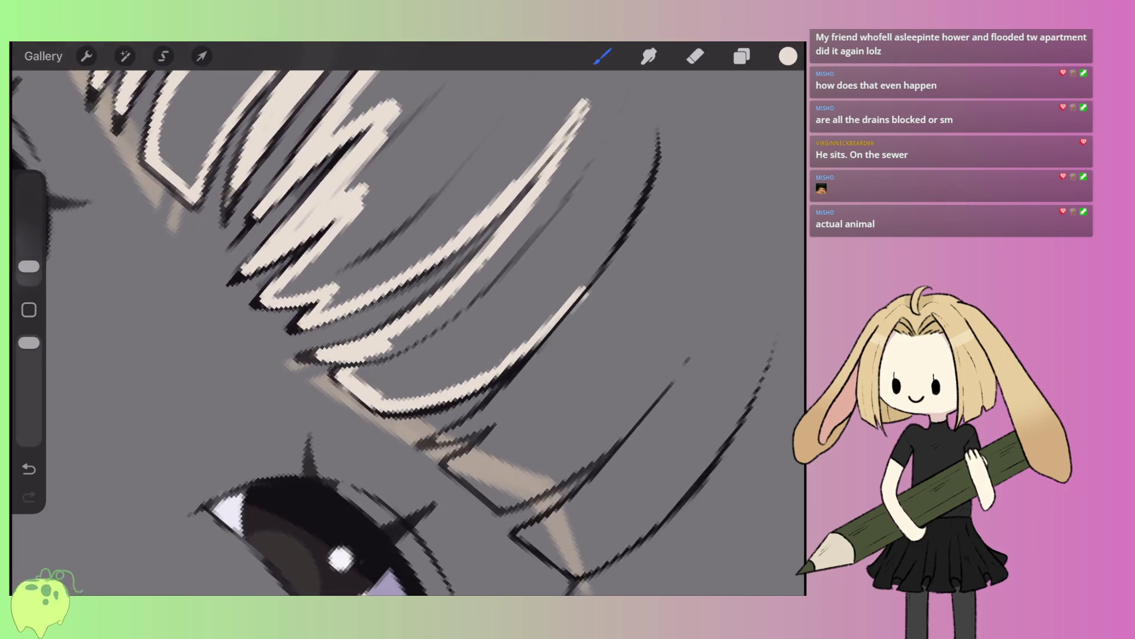
- Run cream down the long diagonal hair line, adding a hook and an L-shaped strand
{"action": "left_click_drag", "start_coordinate": [391, 443], "coordinate": [349, 473]}
{"action": "left_click_drag", "start_coordinate": [473, 353], "coordinate": [361, 470]}
{"action": "left_click_drag", "start_coordinate": [467, 378], "coordinate": [586, 176]}
{"action": "mouse_move", "coordinate": [567, 230]}
{"action": "left_mouse_down"}
{"action": "mouse_move", "coordinate": [441, 408]}
{"action": "mouse_move", "coordinate": [372, 467]}
{"action": "left_mouse_up"}
{"action": "left_click_drag", "start_coordinate": [440, 426], "coordinate": [485, 402]}
{"action": "left_click_drag", "start_coordinate": [414, 384], "coordinate": [376, 325]}
{"action": "mouse_move", "coordinate": [441, 352]}
{"action": "left_mouse_down"}
{"action": "mouse_move", "coordinate": [378, 444]}
{"action": "mouse_move", "coordinate": [322, 485]}
{"action": "mouse_move", "coordinate": [447, 538]}
{"action": "mouse_move", "coordinate": [479, 525]}
{"action": "mouse_move", "coordinate": [692, 322]}
{"action": "left_mouse_up"}
- Paint cream along the long dark line and add a cream stroke near the eye
{"action": "scroll", "coordinate": [408, 331], "scroll_direction": "down", "scroll_amount": 2}
{"action": "left_click_drag", "start_coordinate": [553, 340], "coordinate": [609, 265]}
{"action": "mouse_move", "coordinate": [576, 326]}
{"action": "left_mouse_down"}
{"action": "mouse_move", "coordinate": [509, 426]}
{"action": "mouse_move", "coordinate": [408, 508]}
{"action": "mouse_move", "coordinate": [491, 547]}
{"action": "left_mouse_up"}
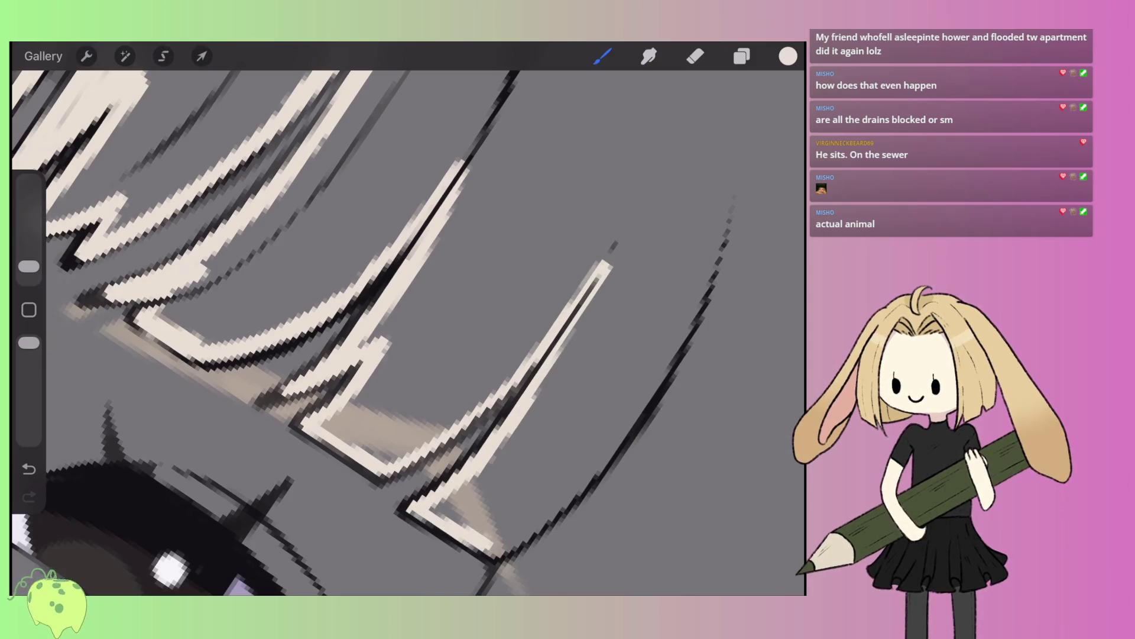
{"action": "scroll", "coordinate": [408, 332], "scroll_direction": "down", "scroll_amount": 4}
{"action": "left_click_drag", "start_coordinate": [562, 304], "coordinate": [376, 492]}
{"action": "scroll", "coordinate": [408, 331], "scroll_direction": "down", "scroll_amount": 3}
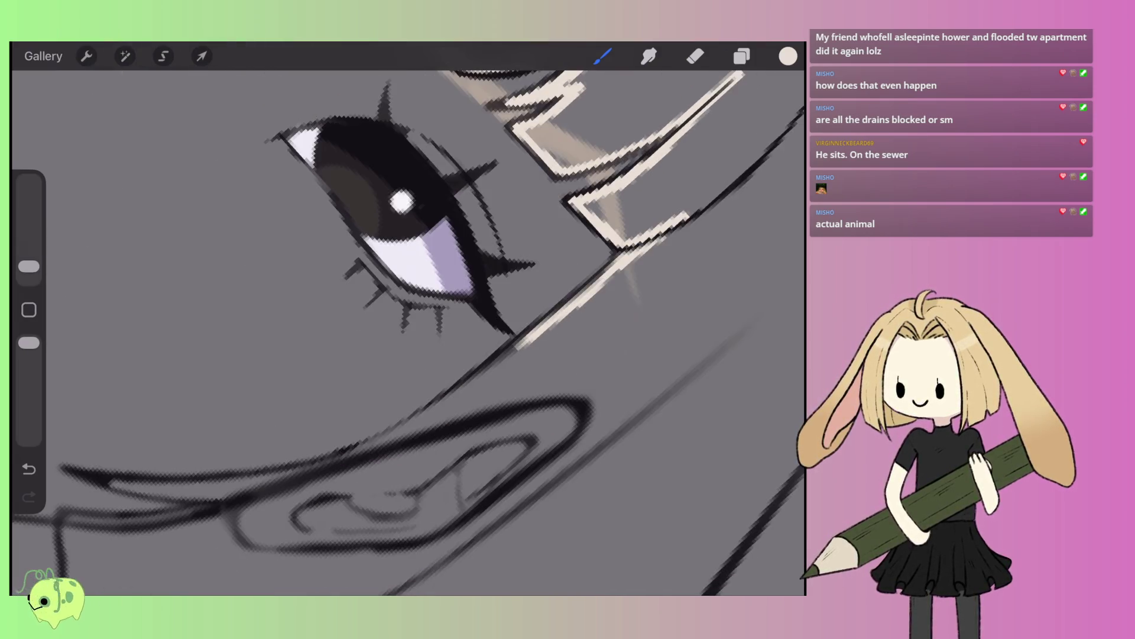
{"action": "scroll", "coordinate": [408, 331], "scroll_direction": "down", "scroll_amount": 2}
- Paint cream along the dark lower contour and down the V-shaped contour
{"action": "mouse_move", "coordinate": [340, 447]}
{"action": "left_mouse_down"}
{"action": "mouse_move", "coordinate": [533, 374]}
{"action": "mouse_move", "coordinate": [601, 322]}
{"action": "mouse_move", "coordinate": [686, 199]}
{"action": "left_mouse_up"}
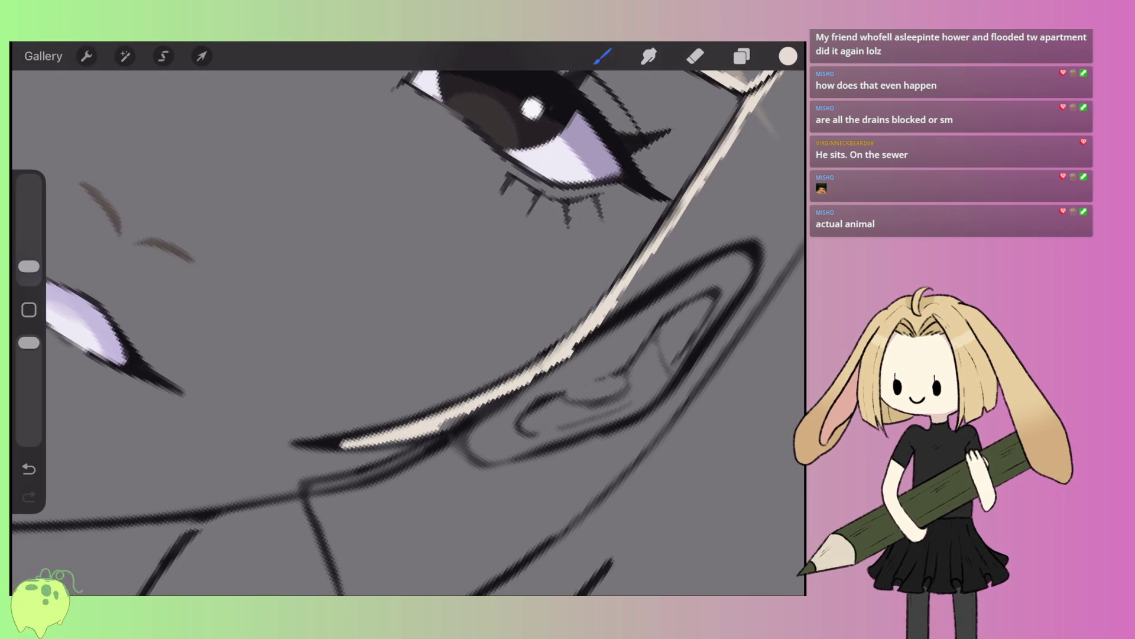
{"action": "mouse_move", "coordinate": [446, 428]}
{"action": "left_mouse_down"}
{"action": "mouse_move", "coordinate": [500, 411]}
{"action": "mouse_move", "coordinate": [594, 331]}
{"action": "left_mouse_up"}
{"action": "mouse_move", "coordinate": [467, 447]}
{"action": "left_mouse_down"}
{"action": "mouse_move", "coordinate": [515, 408]}
{"action": "mouse_move", "coordinate": [402, 482]}
{"action": "left_mouse_up"}
{"action": "mouse_move", "coordinate": [438, 440]}
{"action": "left_mouse_down"}
{"action": "mouse_move", "coordinate": [369, 479]}
{"action": "mouse_move", "coordinate": [473, 358]}
{"action": "left_mouse_up"}
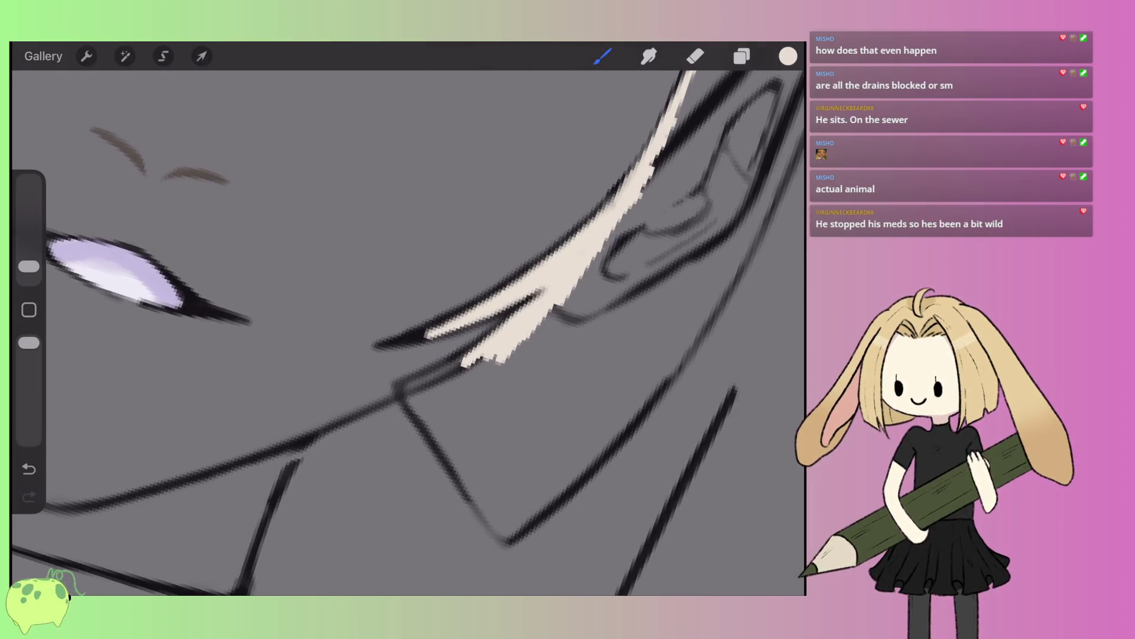
{"action": "mouse_move", "coordinate": [453, 448]}
{"action": "left_mouse_down"}
{"action": "mouse_move", "coordinate": [399, 388]}
{"action": "mouse_move", "coordinate": [479, 348]}
{"action": "left_mouse_up"}
{"action": "left_click_drag", "start_coordinate": [411, 396], "coordinate": [481, 356]}
{"action": "left_click_drag", "start_coordinate": [446, 437], "coordinate": [466, 482]}
- Add cream at the V corner, extend it down the contour, and along the collar
{"action": "mouse_move", "coordinate": [118, 266]}
{"action": "left_mouse_down"}
{"action": "mouse_move", "coordinate": [362, 198]}
{"action": "mouse_move", "coordinate": [299, 241]}
{"action": "mouse_move", "coordinate": [190, 241]}
{"action": "left_mouse_up"}
{"action": "mouse_move", "coordinate": [461, 352]}
{"action": "left_mouse_down"}
{"action": "mouse_move", "coordinate": [509, 312]}
{"action": "mouse_move", "coordinate": [431, 361]}
{"action": "mouse_move", "coordinate": [391, 414]}
{"action": "mouse_move", "coordinate": [378, 499]}
{"action": "left_mouse_up"}
{"action": "left_click_drag", "start_coordinate": [354, 295], "coordinate": [532, 207]}
{"action": "left_click_drag", "start_coordinate": [480, 346], "coordinate": [427, 444]}
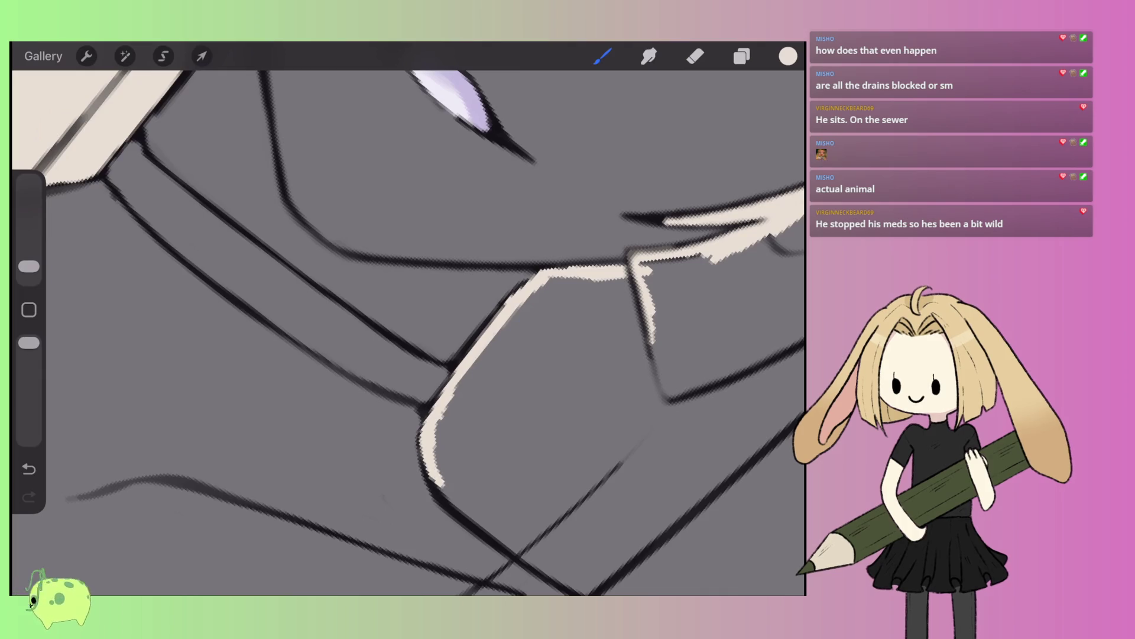
{"action": "left_click_drag", "start_coordinate": [470, 514], "coordinate": [523, 550]}
{"action": "left_click_drag", "start_coordinate": [414, 444], "coordinate": [414, 249]}
{"action": "left_click_drag", "start_coordinate": [559, 333], "coordinate": [406, 417]}
{"action": "left_click_drag", "start_coordinate": [414, 296], "coordinate": [426, 316]}
- At 4% brush size, paint a thick cream patch over the crossing lines and extend it upward
{"action": "left_click_drag", "start_coordinate": [29, 267], "coordinate": [28, 257]}
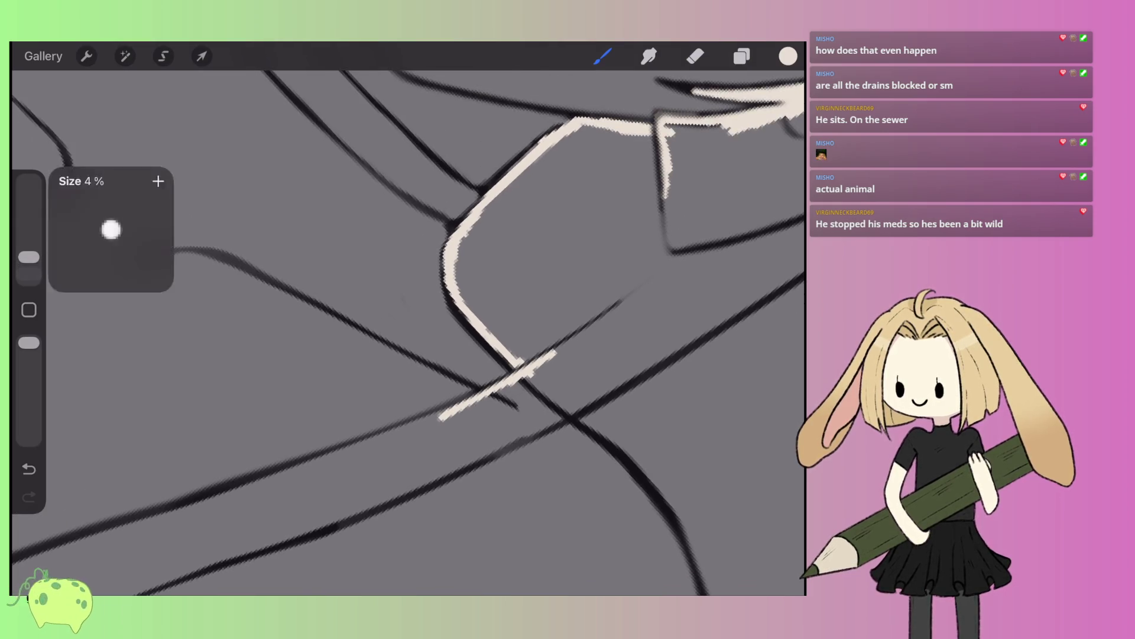
{"action": "mouse_move", "coordinate": [440, 427]}
{"action": "left_mouse_down"}
{"action": "mouse_move", "coordinate": [556, 363]}
{"action": "mouse_move", "coordinate": [586, 382]}
{"action": "left_mouse_up"}
{"action": "left_click_drag", "start_coordinate": [491, 434], "coordinate": [627, 369]}
{"action": "mouse_move", "coordinate": [414, 296]}
{"action": "left_mouse_down"}
{"action": "mouse_move", "coordinate": [364, 320]}
{"action": "mouse_move", "coordinate": [267, 299]}
{"action": "left_mouse_up"}
{"action": "left_click_drag", "start_coordinate": [402, 408], "coordinate": [506, 343]}
{"action": "left_click_drag", "start_coordinate": [414, 295], "coordinate": [509, 319]}
{"action": "scroll", "coordinate": [402, 349], "scroll_direction": "up", "scroll_amount": 3}
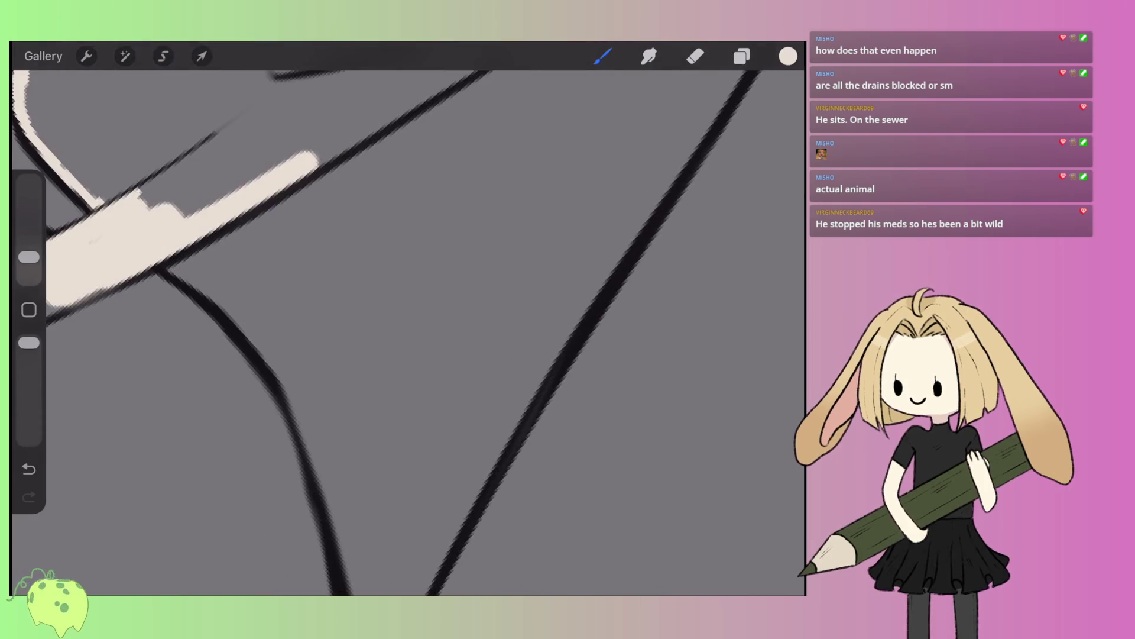
- Paint cream over the dark line and down beside the curve, undoing a stray tip stroke
{"action": "mouse_move", "coordinate": [171, 260]}
{"action": "left_mouse_down"}
{"action": "mouse_move", "coordinate": [263, 331]}
{"action": "mouse_move", "coordinate": [302, 378]}
{"action": "mouse_move", "coordinate": [317, 431]}
{"action": "left_mouse_up"}
{"action": "left_click_drag", "start_coordinate": [296, 355], "coordinate": [378, 287]}
{"action": "mouse_move", "coordinate": [349, 355]}
{"action": "left_mouse_down"}
{"action": "mouse_move", "coordinate": [369, 402]}
{"action": "mouse_move", "coordinate": [378, 515]}
{"action": "mouse_move", "coordinate": [408, 264]}
{"action": "left_mouse_up"}
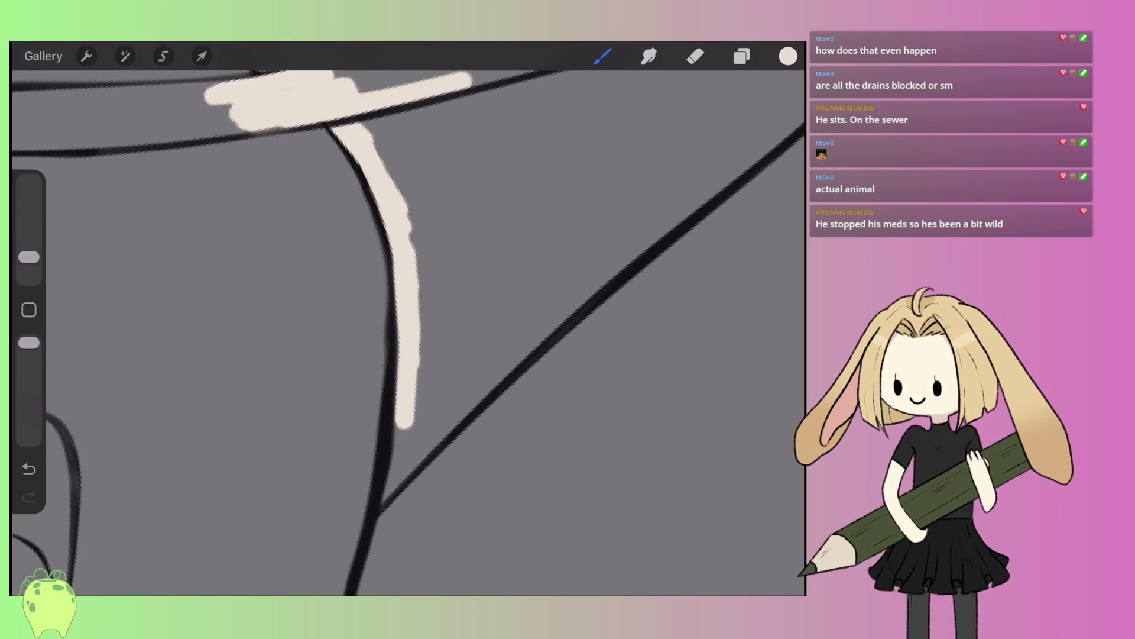
{"action": "left_click_drag", "start_coordinate": [411, 414], "coordinate": [402, 476]}
{"action": "mouse_move", "coordinate": [414, 355]}
{"action": "left_mouse_down"}
{"action": "mouse_move", "coordinate": [473, 225]}
{"action": "mouse_move", "coordinate": [399, 301]}
{"action": "left_mouse_up"}
{"action": "mouse_move", "coordinate": [376, 423]}
{"action": "left_mouse_down"}
{"action": "mouse_move", "coordinate": [390, 408]}
{"action": "mouse_move", "coordinate": [355, 495]}
{"action": "left_mouse_up"}
{"action": "key", "text": "ctrl+z"}
- With a smaller eraser, trim the cream strand's lower tip, reverting an accidental notch
{"action": "left_click", "coordinate": [695, 56]}
{"action": "left_click_drag", "start_coordinate": [29, 257], "coordinate": [29, 269]}
{"action": "mouse_move", "coordinate": [381, 491]}
{"action": "left_mouse_down"}
{"action": "mouse_move", "coordinate": [358, 470]}
{"action": "mouse_move", "coordinate": [384, 459]}
{"action": "mouse_move", "coordinate": [355, 479]}
{"action": "mouse_move", "coordinate": [381, 453]}
{"action": "left_mouse_up"}
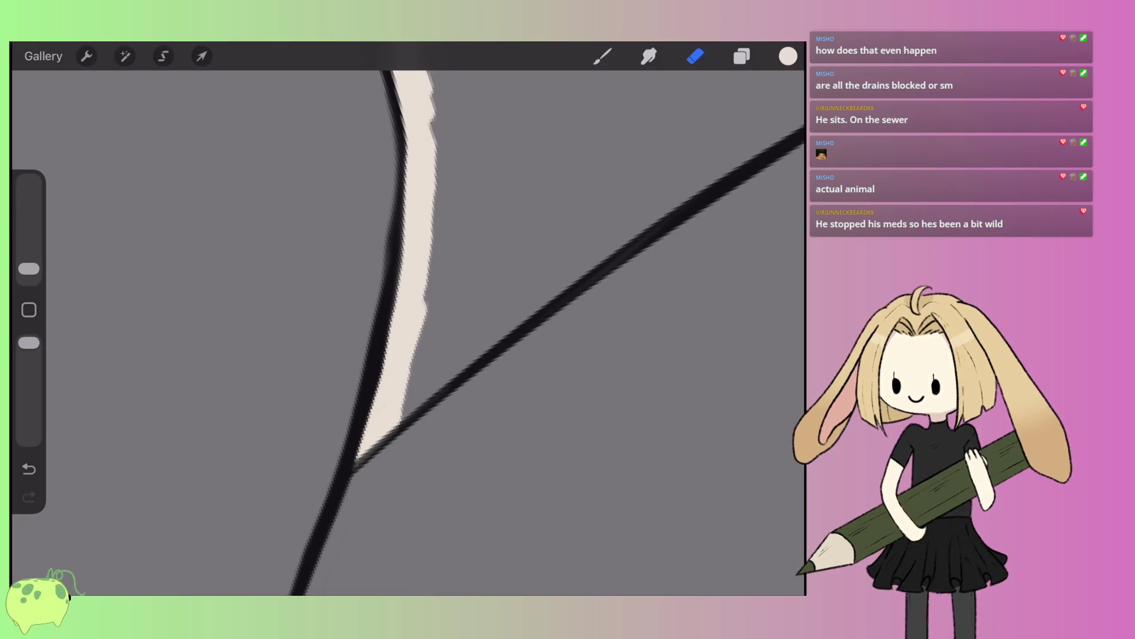
{"action": "mouse_move", "coordinate": [403, 402]}
{"action": "left_mouse_down"}
{"action": "mouse_move", "coordinate": [394, 413]}
{"action": "mouse_move", "coordinate": [586, 254]}
{"action": "left_mouse_up"}
{"action": "key", "text": "ctrl+z"}
- Return to the brush and extend the cream strand's arm up and to the right
{"action": "left_click", "coordinate": [602, 56]}
{"action": "scroll", "coordinate": [408, 331], "scroll_direction": "right", "scroll_amount": 3}
{"action": "left_click", "coordinate": [481, 406]}
{"action": "key", "text": "ctrl+z"}
{"action": "left_click_drag", "start_coordinate": [414, 355], "coordinate": [626, 195]}
{"action": "scroll", "coordinate": [408, 331], "scroll_direction": "right", "scroll_amount": 5}
{"action": "left_click_drag", "start_coordinate": [418, 375], "coordinate": [609, 261]}
- Continue lengthening the cream arm in several more segments toward the upper right
{"action": "scroll", "coordinate": [408, 331], "scroll_direction": "right", "scroll_amount": 5}
{"action": "mouse_move", "coordinate": [378, 379]}
{"action": "left_mouse_down"}
{"action": "mouse_move", "coordinate": [532, 253]}
{"action": "mouse_move", "coordinate": [597, 236]}
{"action": "left_mouse_up"}
{"action": "scroll", "coordinate": [408, 331], "scroll_direction": "right", "scroll_amount": 5}
{"action": "left_click_drag", "start_coordinate": [402, 391], "coordinate": [632, 281]}
{"action": "scroll", "coordinate": [408, 331], "scroll_direction": "right", "scroll_amount": 5}
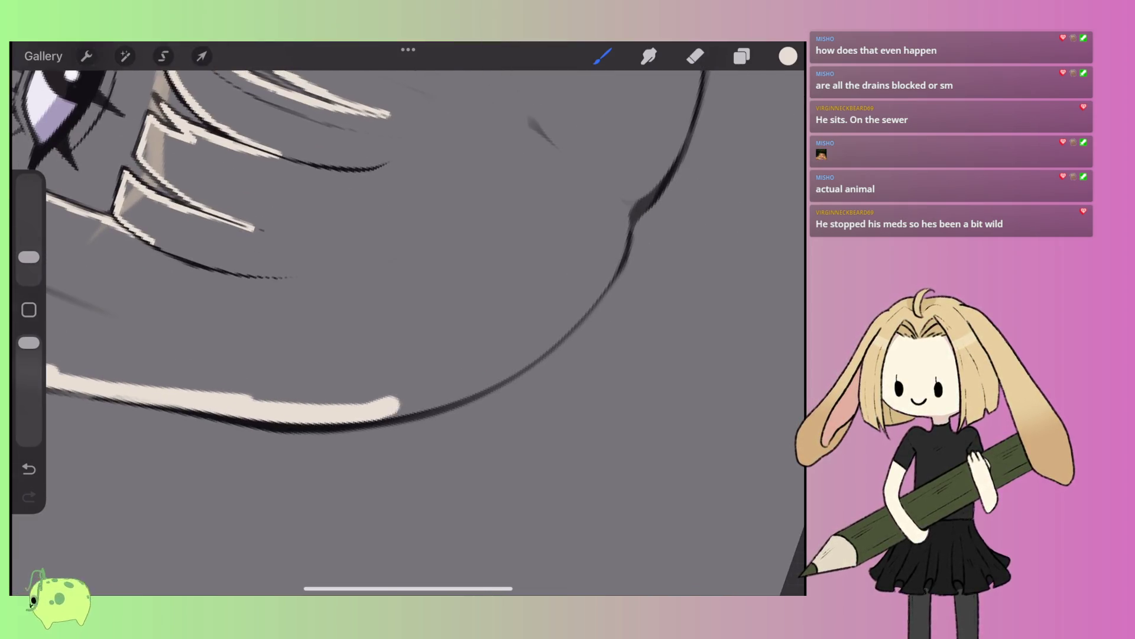
{"action": "left_click_drag", "start_coordinate": [381, 411], "coordinate": [482, 367]}
{"action": "scroll", "coordinate": [408, 331], "scroll_direction": "up", "scroll_amount": 3}
{"action": "left_click_drag", "start_coordinate": [390, 408], "coordinate": [586, 313]}
{"action": "left_click_drag", "start_coordinate": [514, 379], "coordinate": [647, 260]}
{"action": "scroll", "coordinate": [408, 331], "scroll_direction": "right", "scroll_amount": 5}
- Paint a thick cream band along the top of the head, undoing an accidental ColorDrop fill
{"action": "scroll", "coordinate": [408, 331], "scroll_direction": "down", "scroll_amount": 5}
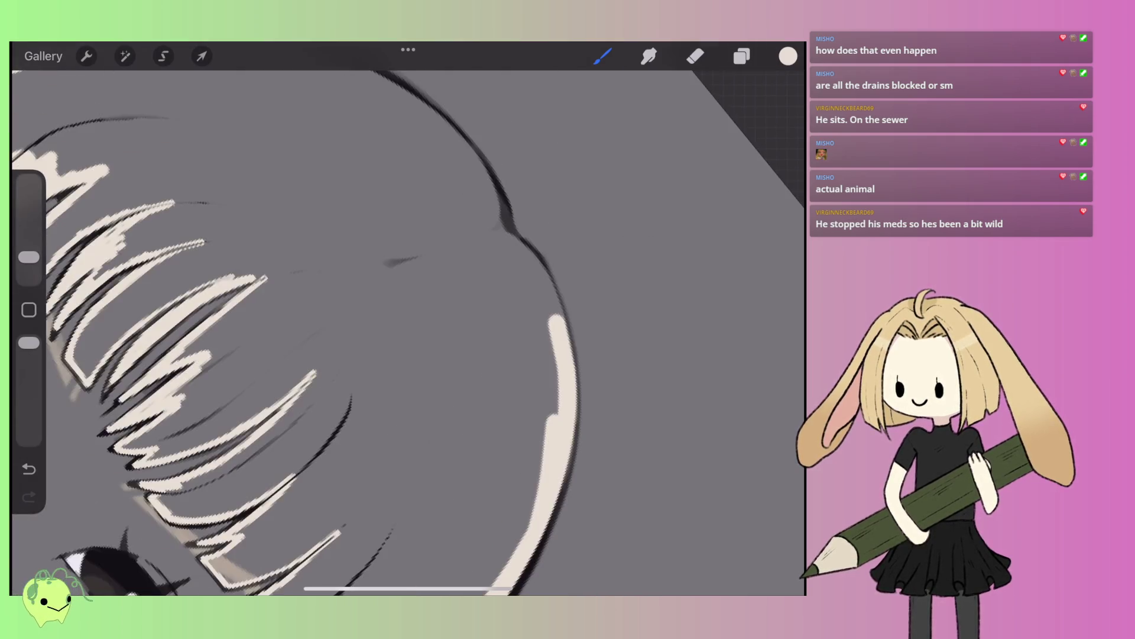
{"action": "scroll", "coordinate": [408, 331], "scroll_direction": "up", "scroll_amount": 3}
{"action": "scroll", "coordinate": [408, 331], "scroll_direction": "up", "scroll_amount": 5}
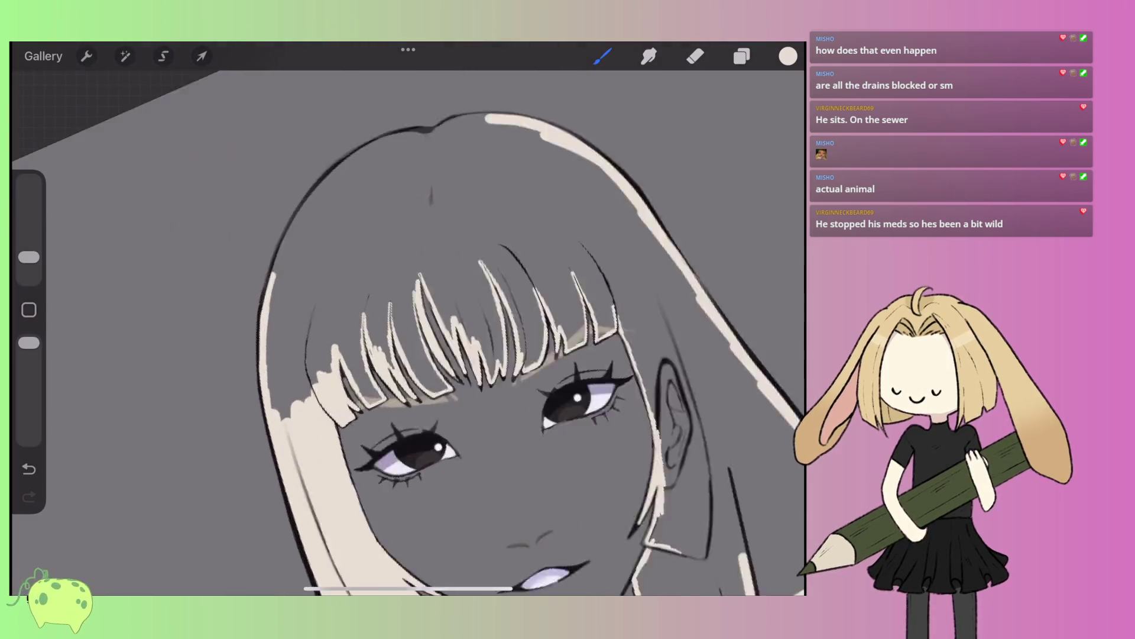
{"action": "mouse_move", "coordinate": [177, 449]}
{"action": "left_mouse_down"}
{"action": "mouse_move", "coordinate": [237, 324]}
{"action": "mouse_move", "coordinate": [290, 251]}
{"action": "left_mouse_up"}
{"action": "mouse_move", "coordinate": [269, 295]}
{"action": "left_mouse_down"}
{"action": "mouse_move", "coordinate": [373, 184]}
{"action": "mouse_move", "coordinate": [509, 121]}
{"action": "mouse_move", "coordinate": [609, 127]}
{"action": "mouse_move", "coordinate": [650, 104]}
{"action": "mouse_move", "coordinate": [781, 100]}
{"action": "left_mouse_up"}
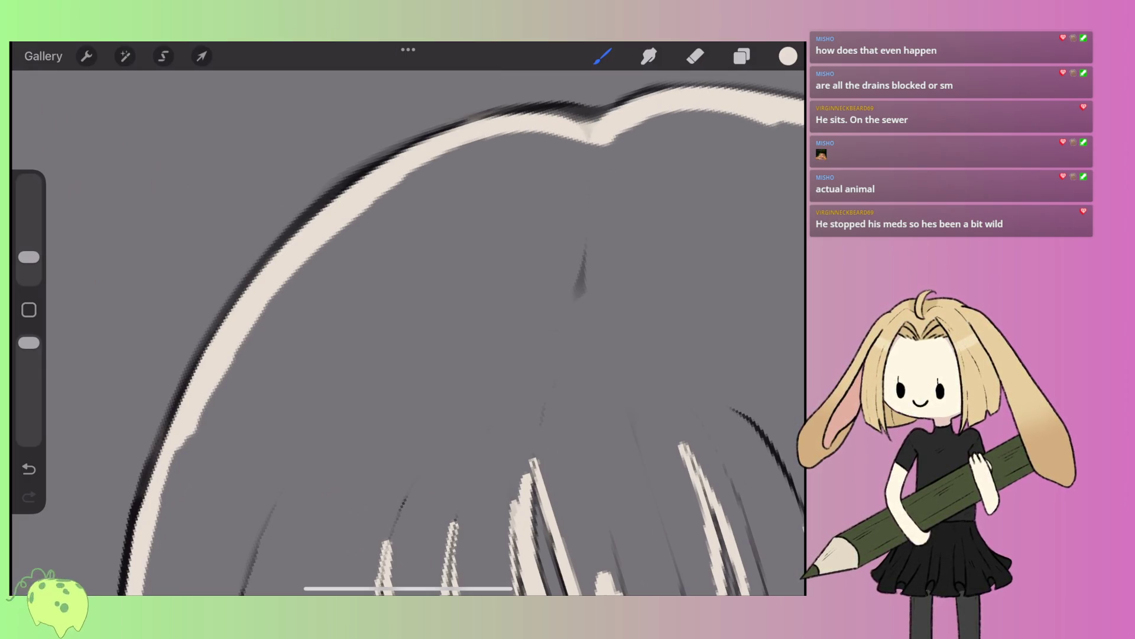
{"action": "left_click_drag", "start_coordinate": [788, 56], "coordinate": [414, 296]}
{"action": "key", "text": "ctrl+z"}
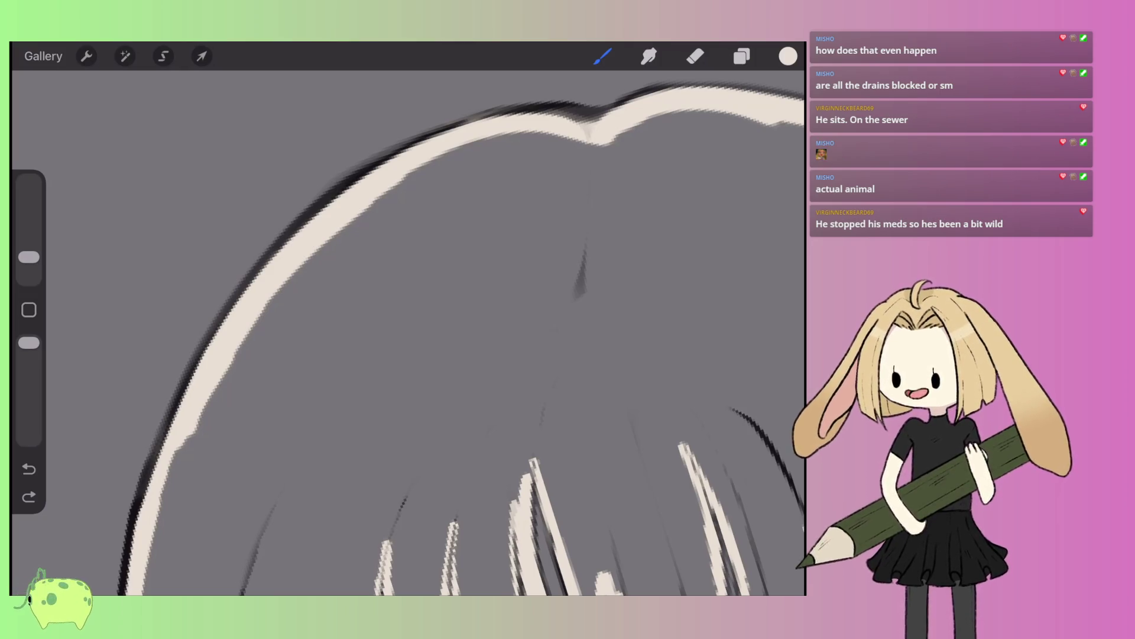
- Paint a cream strand beside the neck and ear, reverting a trial cream fill
{"action": "scroll", "coordinate": [408, 331], "scroll_direction": "down", "scroll_amount": 5}
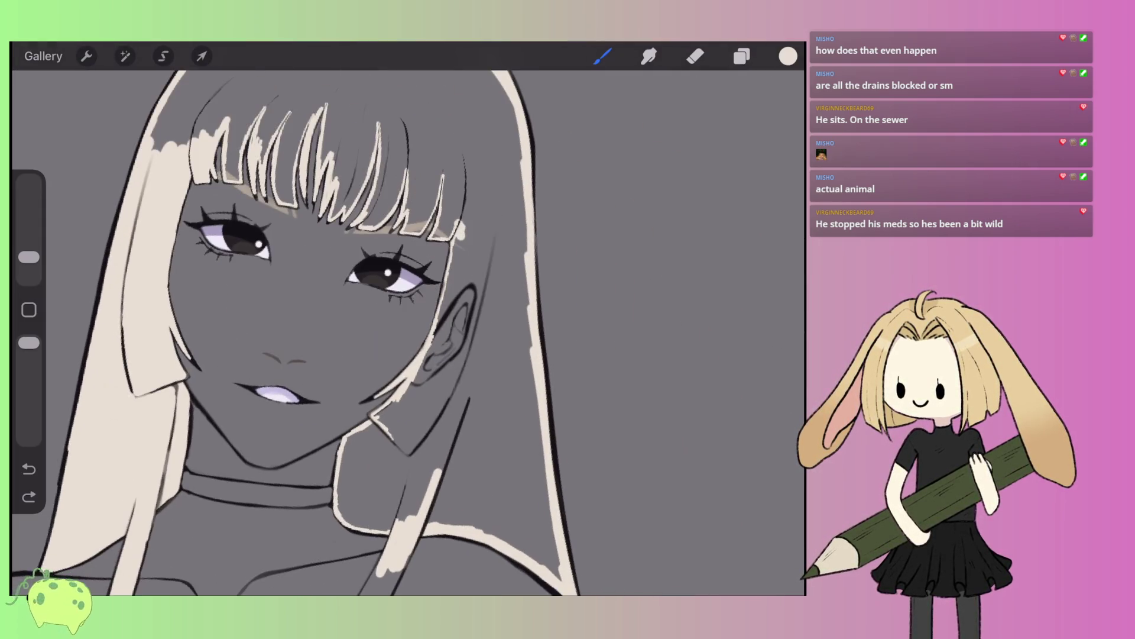
{"action": "scroll", "coordinate": [408, 332], "scroll_direction": "down", "scroll_amount": 5}
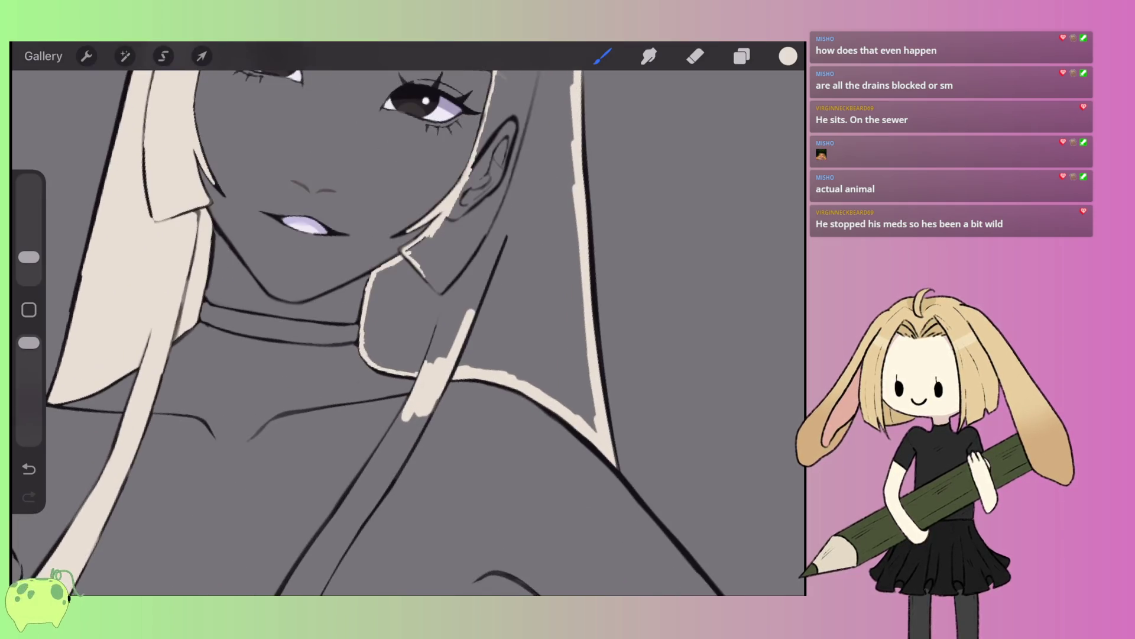
{"action": "scroll", "coordinate": [408, 332], "scroll_direction": "down", "scroll_amount": 5}
{"action": "scroll", "coordinate": [408, 331], "scroll_direction": "up", "scroll_amount": 5}
{"action": "left_click_drag", "start_coordinate": [382, 349], "coordinate": [425, 292]}
{"action": "scroll", "coordinate": [408, 331], "scroll_direction": "down", "scroll_amount": 5}
{"action": "scroll", "coordinate": [408, 331], "scroll_direction": "up", "scroll_amount": 3}
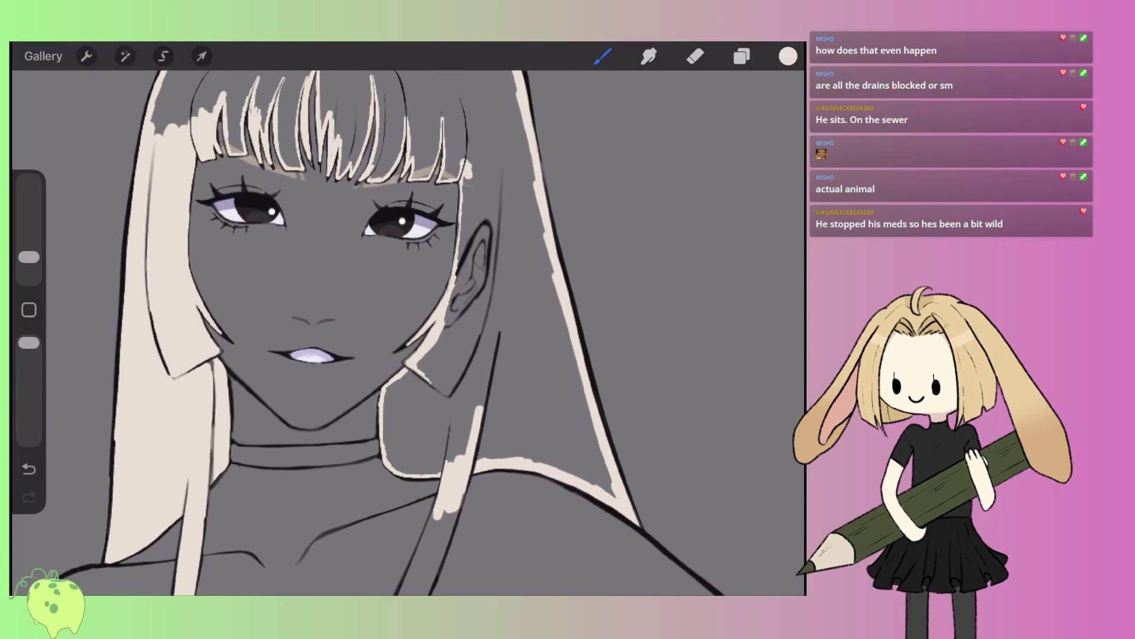
{"action": "scroll", "coordinate": [408, 331], "scroll_direction": "down", "scroll_amount": 3}
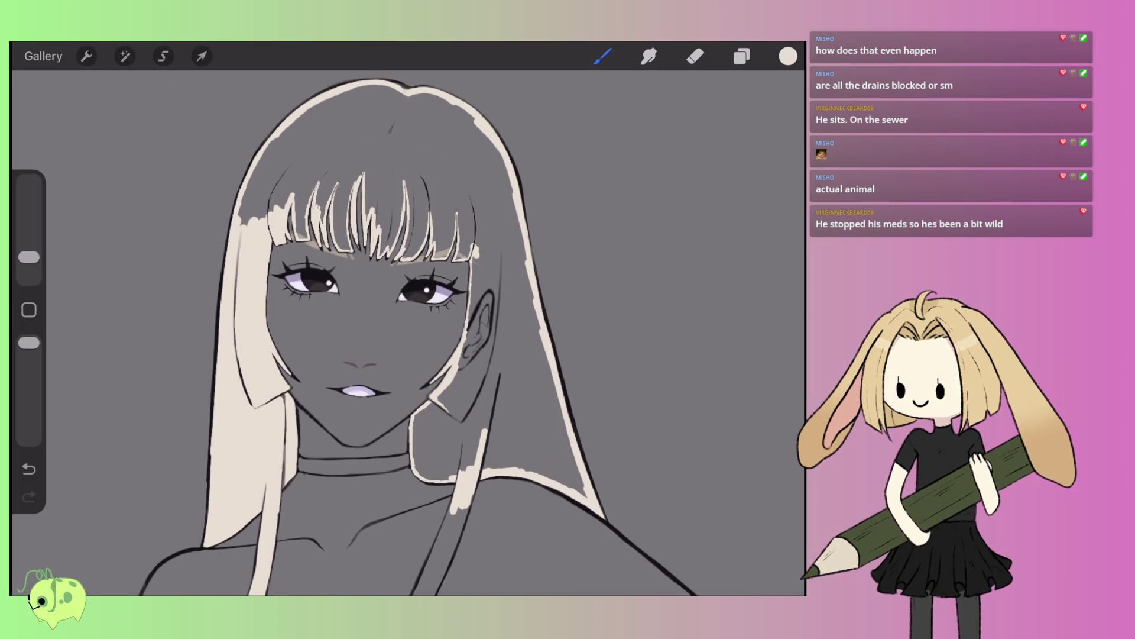
{"action": "mouse_move", "coordinate": [787, 56]}
{"action": "left_mouse_down"}
{"action": "mouse_move", "coordinate": [769, 59]}
{"action": "mouse_move", "coordinate": [497, 378]}
{"action": "left_mouse_up"}
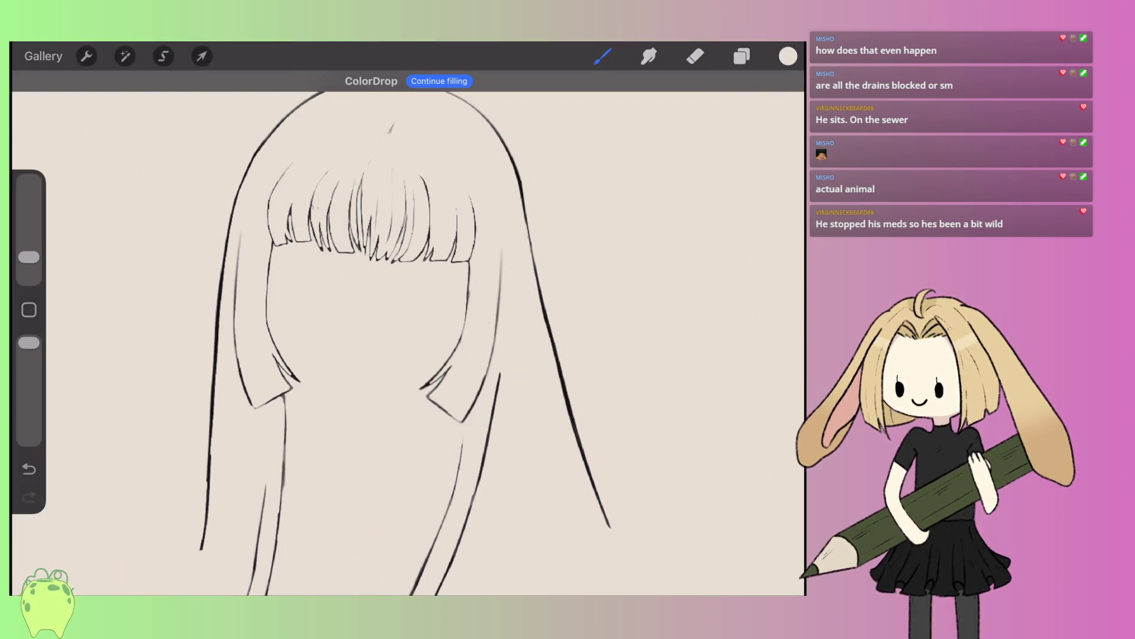
{"action": "key", "text": "ctrl+z"}
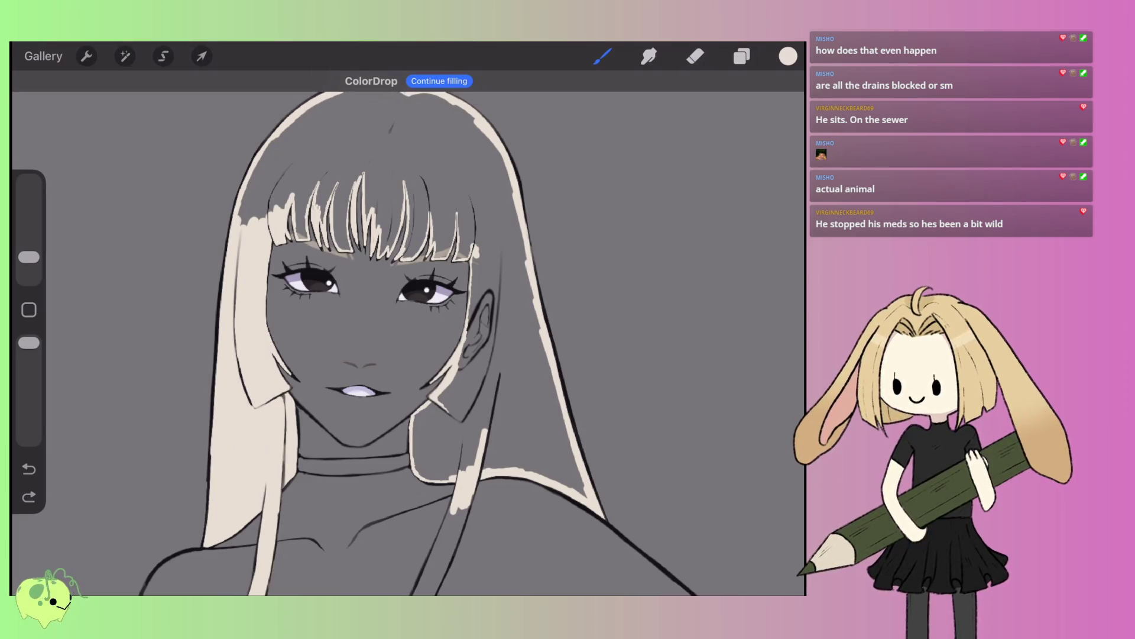
- Paint cream along the shoulder line and the hair beside the jaw toward the ear
{"action": "scroll", "coordinate": [501, 438], "scroll_direction": "up", "scroll_amount": 5}
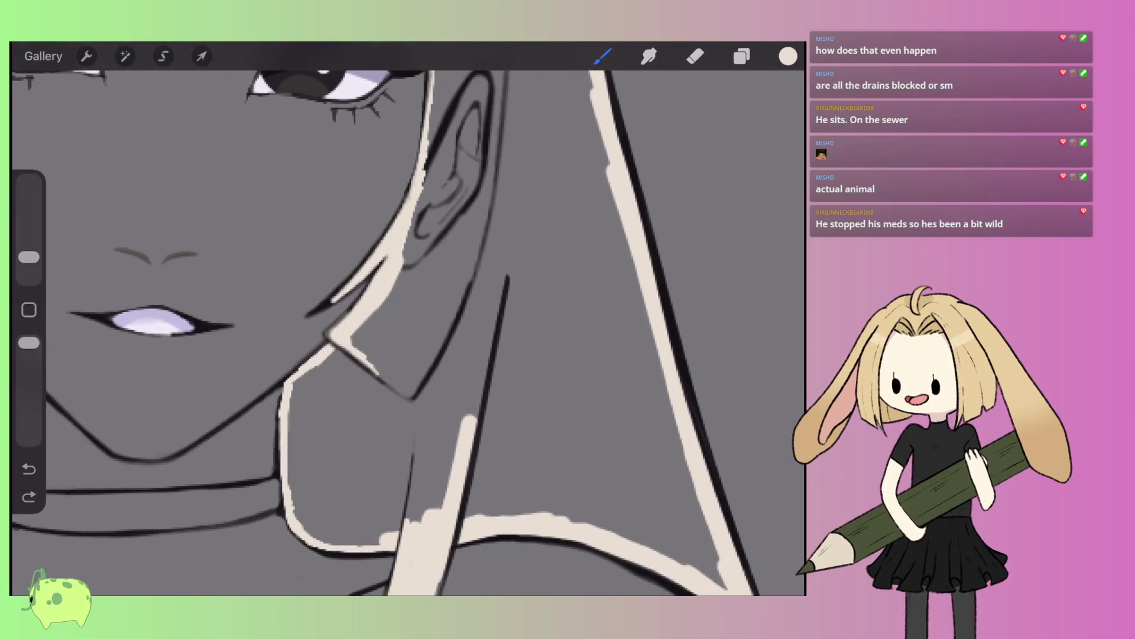
{"action": "scroll", "coordinate": [408, 319], "scroll_direction": "down", "scroll_amount": 2}
{"action": "mouse_move", "coordinate": [657, 440]}
{"action": "left_mouse_down"}
{"action": "mouse_move", "coordinate": [447, 399]}
{"action": "mouse_move", "coordinate": [360, 421]}
{"action": "mouse_move", "coordinate": [313, 419]}
{"action": "mouse_move", "coordinate": [300, 293]}
{"action": "mouse_move", "coordinate": [361, 242]}
{"action": "left_mouse_up"}
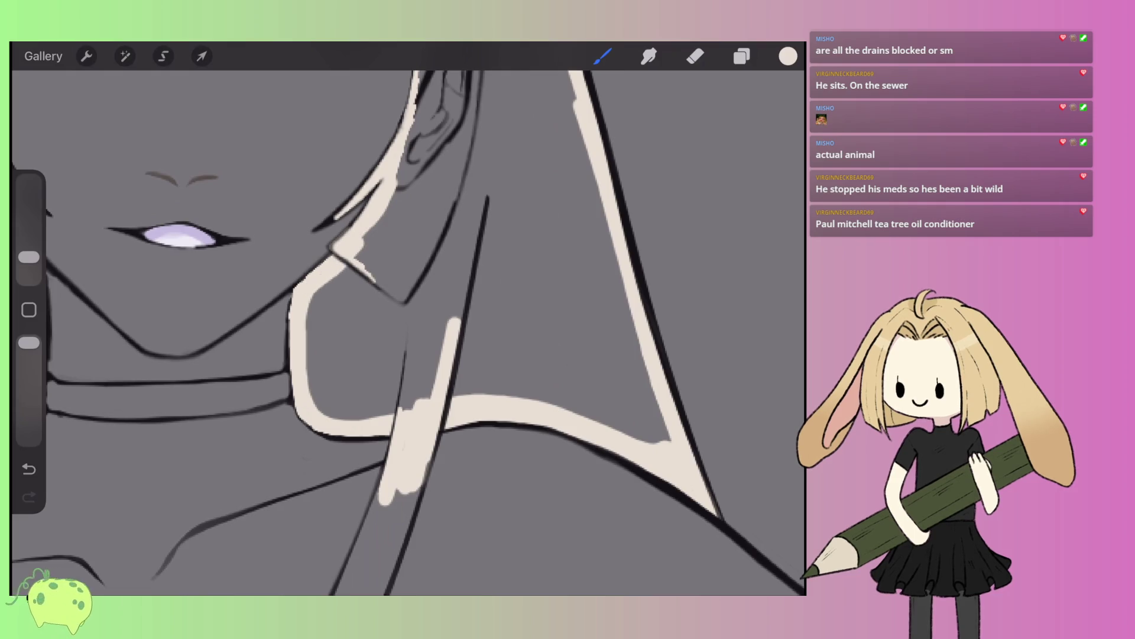
{"action": "scroll", "coordinate": [408, 319], "scroll_direction": "up", "scroll_amount": 3}
{"action": "mouse_move", "coordinate": [278, 441]}
{"action": "left_mouse_down"}
{"action": "mouse_move", "coordinate": [332, 355]}
{"action": "mouse_move", "coordinate": [375, 151]}
{"action": "left_mouse_up"}
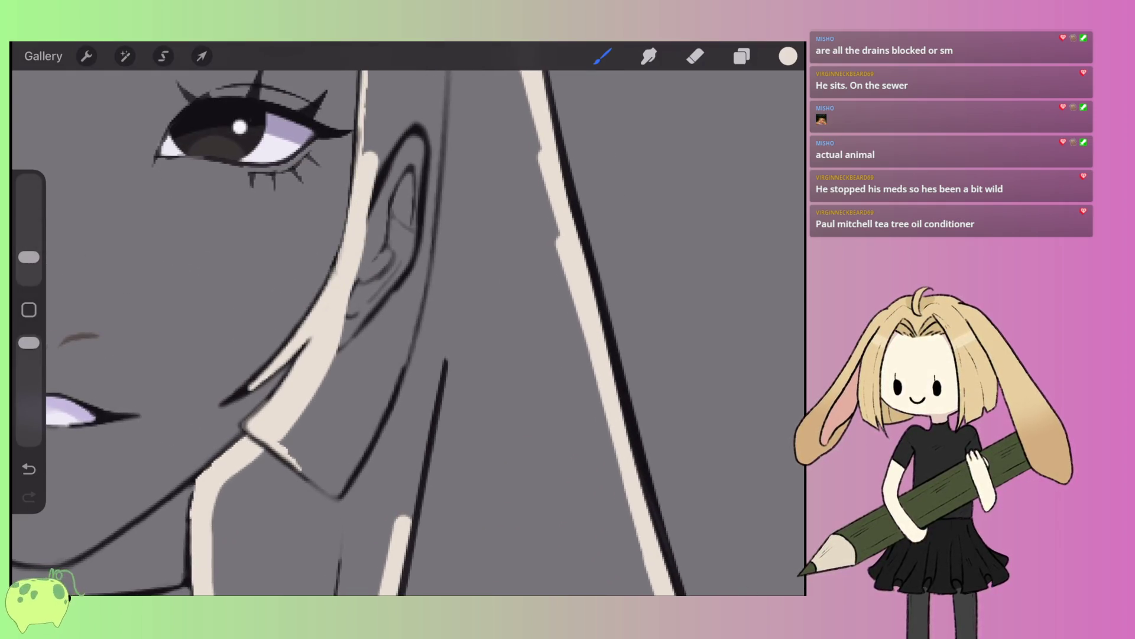
{"action": "mouse_move", "coordinate": [260, 402]}
{"action": "left_mouse_down"}
{"action": "mouse_move", "coordinate": [373, 316]}
{"action": "mouse_move", "coordinate": [328, 284]}
{"action": "mouse_move", "coordinate": [450, 190]}
{"action": "mouse_move", "coordinate": [319, 245]}
{"action": "mouse_move", "coordinate": [290, 222]}
{"action": "mouse_move", "coordinate": [348, 190]}
{"action": "mouse_move", "coordinate": [391, 142]}
{"action": "mouse_move", "coordinate": [248, 166]}
{"action": "mouse_move", "coordinate": [248, 133]}
{"action": "left_mouse_up"}
{"action": "scroll", "coordinate": [355, 331], "scroll_direction": "up", "scroll_amount": 5}
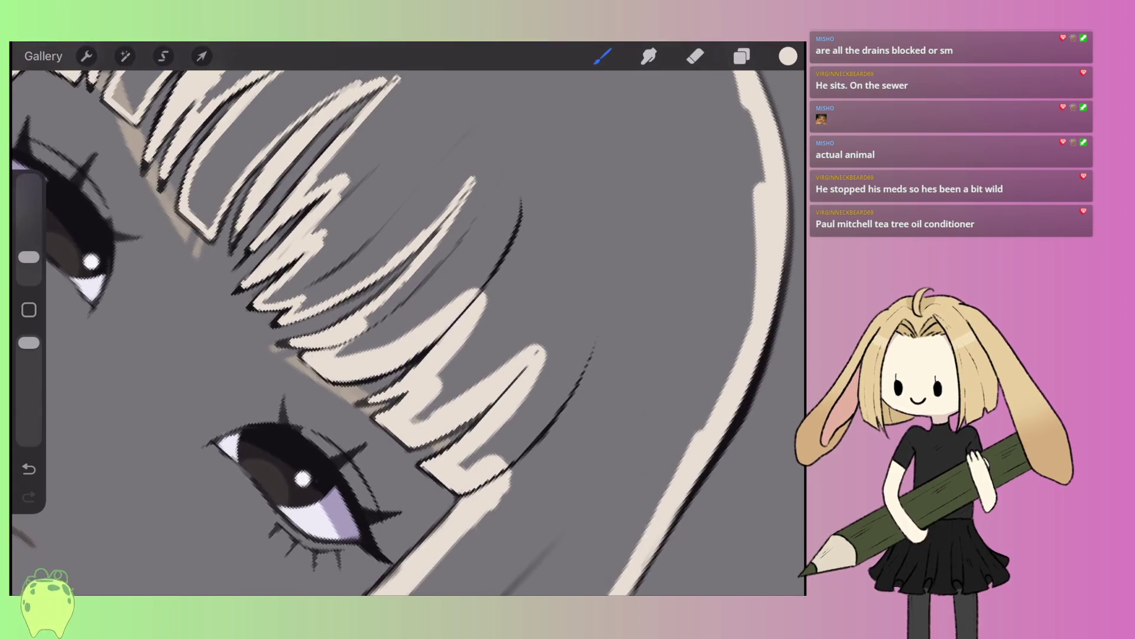
{"action": "scroll", "coordinate": [408, 331], "scroll_direction": "up", "scroll_amount": 5}
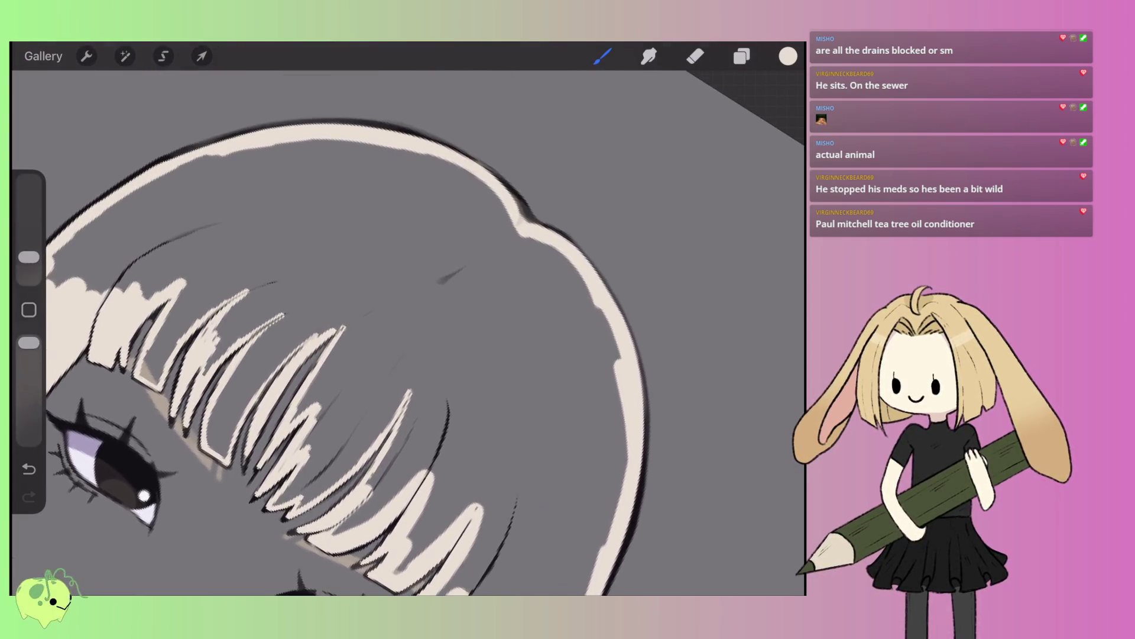
{"action": "scroll", "coordinate": [408, 332], "scroll_direction": "down", "scroll_amount": 3}
- Close the gaps between the bangs strands with cream and ColorDrop fill the bangs
{"action": "mouse_move", "coordinate": [414, 405]}
{"action": "left_mouse_down"}
{"action": "mouse_move", "coordinate": [464, 325]}
{"action": "mouse_move", "coordinate": [426, 302]}
{"action": "mouse_move", "coordinate": [334, 396]}
{"action": "mouse_move", "coordinate": [322, 387]}
{"action": "mouse_move", "coordinate": [299, 402]}
{"action": "left_mouse_up"}
{"action": "mouse_move", "coordinate": [358, 322]}
{"action": "left_mouse_down"}
{"action": "mouse_move", "coordinate": [313, 384]}
{"action": "mouse_move", "coordinate": [349, 302]}
{"action": "mouse_move", "coordinate": [340, 266]}
{"action": "mouse_move", "coordinate": [387, 166]}
{"action": "mouse_move", "coordinate": [308, 213]}
{"action": "mouse_move", "coordinate": [236, 296]}
{"action": "mouse_move", "coordinate": [228, 337]}
{"action": "mouse_move", "coordinate": [255, 231]}
{"action": "left_mouse_up"}
{"action": "mouse_move", "coordinate": [314, 155]}
{"action": "left_mouse_down"}
{"action": "mouse_move", "coordinate": [255, 237]}
{"action": "mouse_move", "coordinate": [234, 308]}
{"action": "left_mouse_up"}
{"action": "left_click_drag", "start_coordinate": [320, 184], "coordinate": [278, 230]}
{"action": "left_click_drag", "start_coordinate": [366, 153], "coordinate": [322, 183]}
{"action": "left_click_drag", "start_coordinate": [788, 57], "coordinate": [568, 201]}
- Zoom in on the shoulder hair and paint cream along the long diagonal strand
{"action": "scroll", "coordinate": [408, 319], "scroll_direction": "down", "scroll_amount": 3}
{"action": "scroll", "coordinate": [414, 266], "scroll_direction": "up", "scroll_amount": 3}
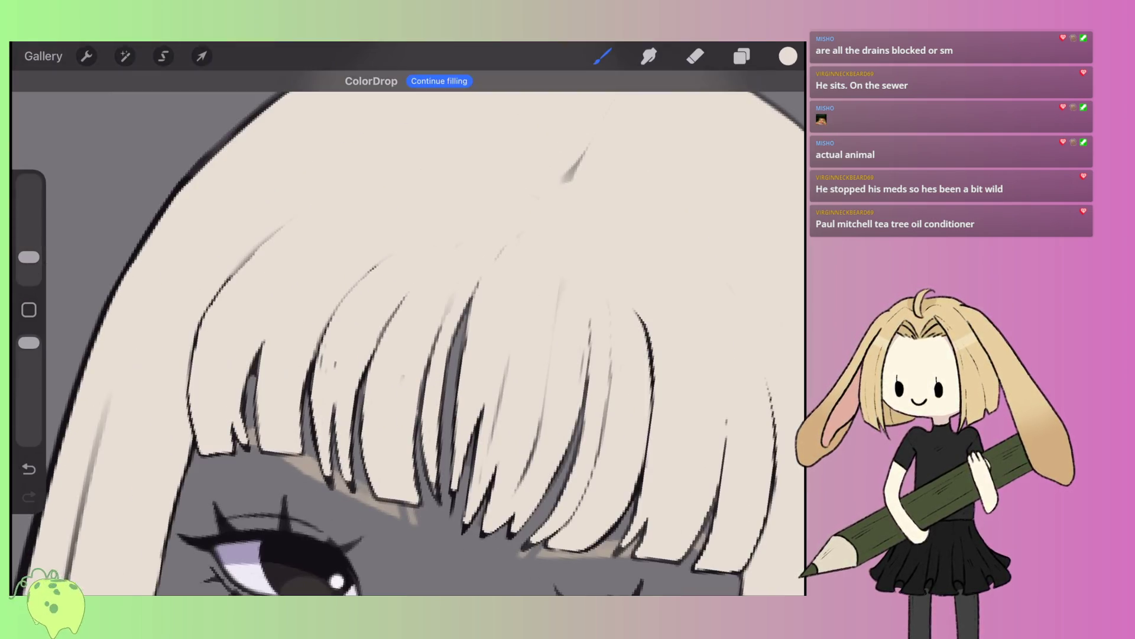
{"action": "scroll", "coordinate": [408, 331], "scroll_direction": "down", "scroll_amount": 3}
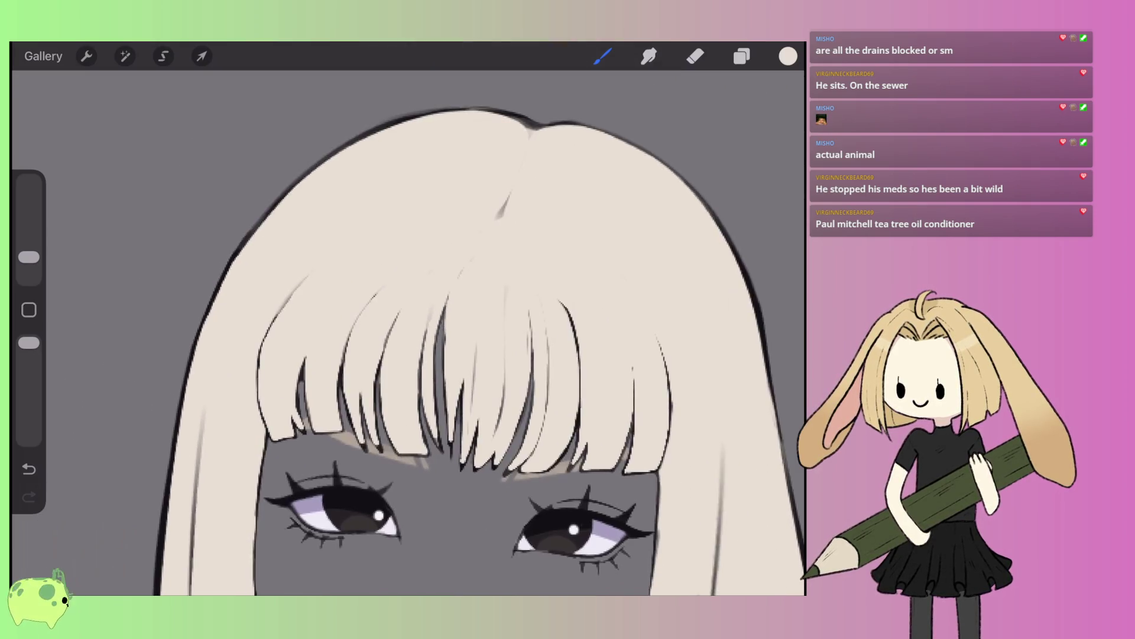
{"action": "scroll", "coordinate": [408, 331], "scroll_direction": "down", "scroll_amount": 2}
{"action": "scroll", "coordinate": [343, 331], "scroll_direction": "up", "scroll_amount": 3}
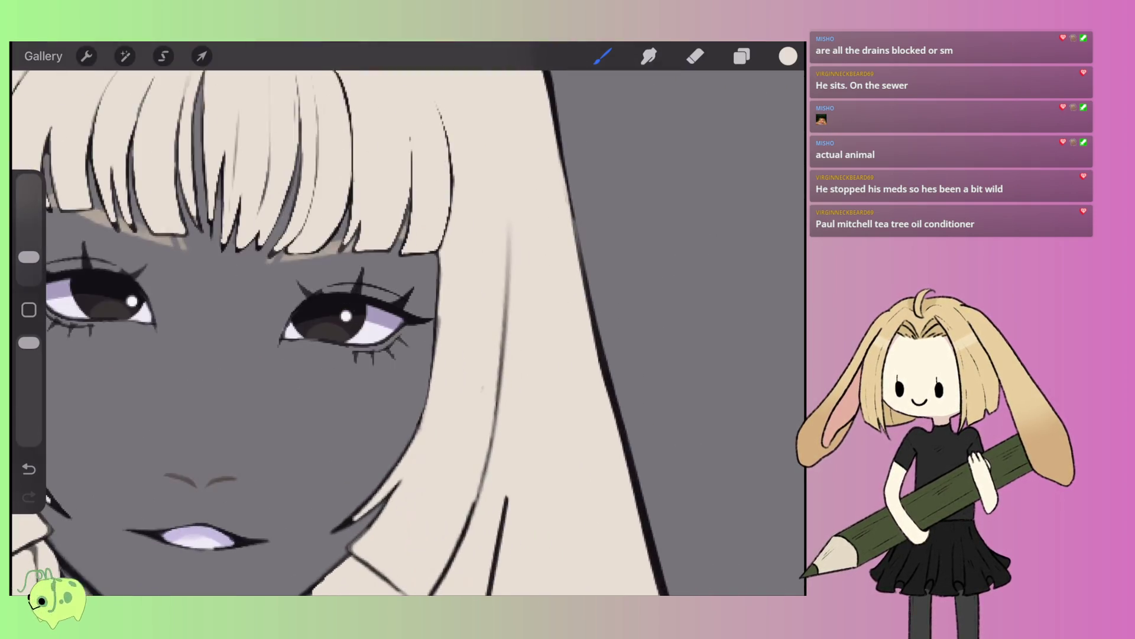
{"action": "scroll", "coordinate": [343, 331], "scroll_direction": "up", "scroll_amount": 1}
{"action": "scroll", "coordinate": [408, 331], "scroll_direction": "down", "scroll_amount": 2}
{"action": "scroll", "coordinate": [408, 332], "scroll_direction": "down", "scroll_amount": 5}
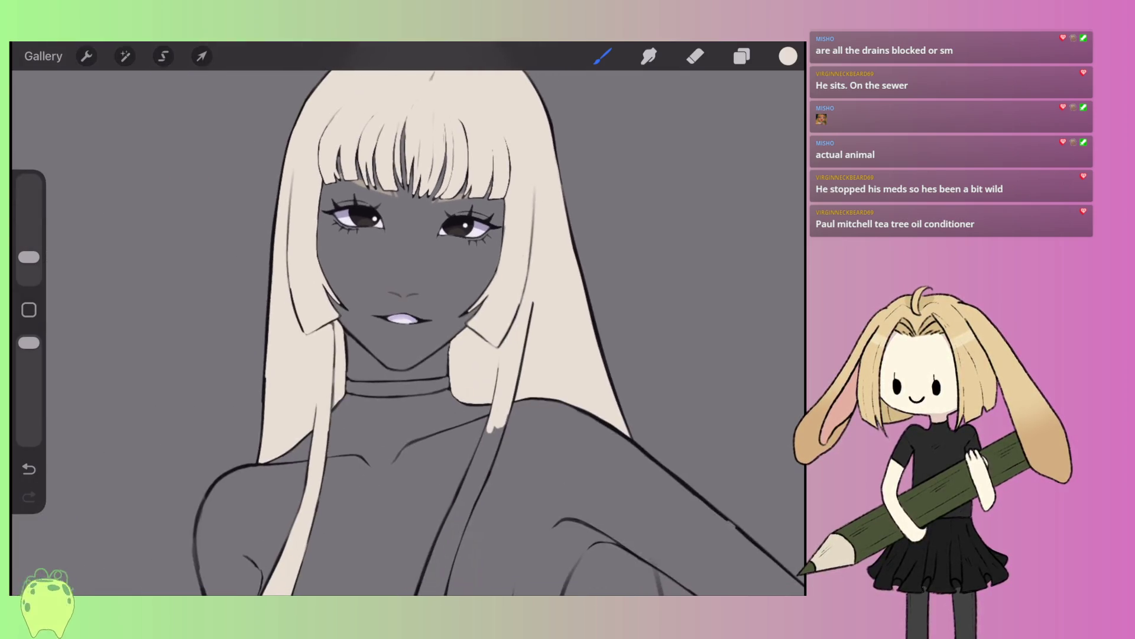
{"action": "scroll", "coordinate": [408, 331], "scroll_direction": "up", "scroll_amount": 3}
{"action": "scroll", "coordinate": [408, 331], "scroll_direction": "up", "scroll_amount": 2}
{"action": "mouse_move", "coordinate": [354, 334]}
{"action": "left_mouse_down"}
{"action": "mouse_move", "coordinate": [324, 369]}
{"action": "mouse_move", "coordinate": [385, 290]}
{"action": "mouse_move", "coordinate": [334, 393]}
{"action": "mouse_move", "coordinate": [322, 461]}
{"action": "left_mouse_up"}
{"action": "mouse_move", "coordinate": [335, 366]}
{"action": "left_mouse_down"}
{"action": "mouse_move", "coordinate": [313, 455]}
{"action": "mouse_move", "coordinate": [286, 414]}
{"action": "mouse_move", "coordinate": [266, 447]}
{"action": "left_mouse_up"}
{"action": "left_click_drag", "start_coordinate": [306, 371], "coordinate": [266, 439]}
{"action": "mouse_move", "coordinate": [315, 408]}
{"action": "left_mouse_down"}
{"action": "mouse_move", "coordinate": [311, 538]}
{"action": "mouse_move", "coordinate": [414, 342]}
{"action": "left_mouse_up"}
{"action": "mouse_move", "coordinate": [349, 414]}
{"action": "left_mouse_down"}
{"action": "mouse_move", "coordinate": [438, 314]}
{"action": "mouse_move", "coordinate": [602, 188]}
{"action": "left_mouse_up"}
- Fill the grey gaps between and inside the lower hair strands with cream
{"action": "left_click_drag", "start_coordinate": [402, 289], "coordinate": [576, 194]}
{"action": "mouse_move", "coordinate": [417, 272]}
{"action": "left_mouse_down"}
{"action": "mouse_move", "coordinate": [491, 216]}
{"action": "mouse_move", "coordinate": [618, 153]}
{"action": "left_mouse_up"}
{"action": "mouse_move", "coordinate": [452, 254]}
{"action": "left_mouse_down"}
{"action": "mouse_move", "coordinate": [591, 183]}
{"action": "mouse_move", "coordinate": [375, 328]}
{"action": "left_mouse_up"}
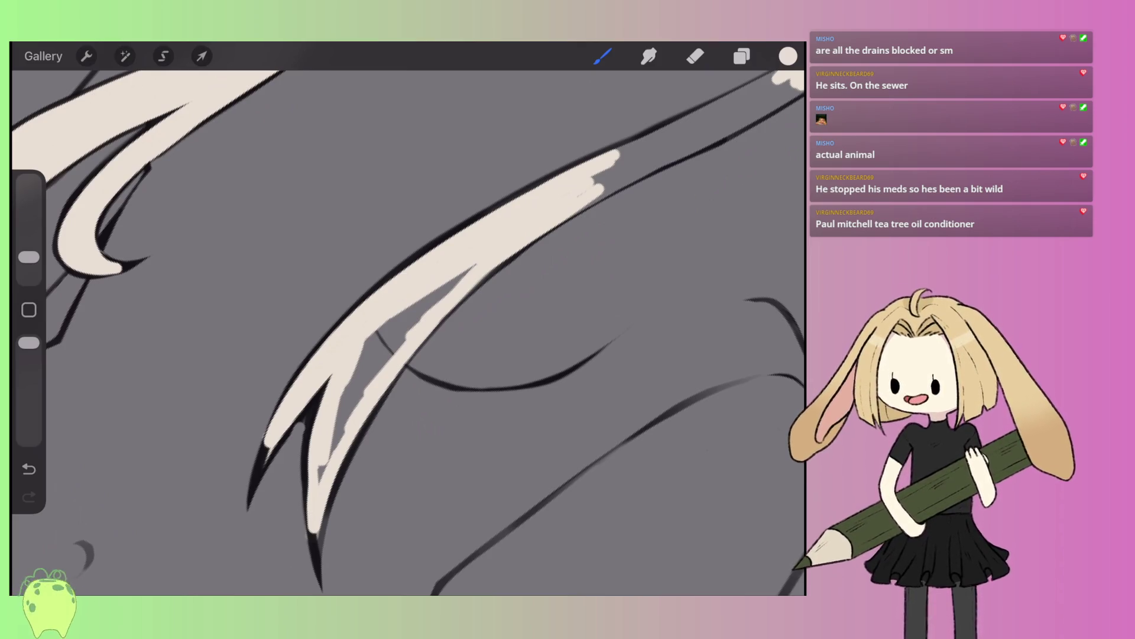
{"action": "left_click_drag", "start_coordinate": [324, 479], "coordinate": [417, 302]}
{"action": "mouse_move", "coordinate": [376, 351]}
{"action": "left_mouse_down"}
{"action": "mouse_move", "coordinate": [473, 266]}
{"action": "mouse_move", "coordinate": [357, 391]}
{"action": "left_mouse_up"}
{"action": "left_click_drag", "start_coordinate": [408, 320], "coordinate": [343, 429]}
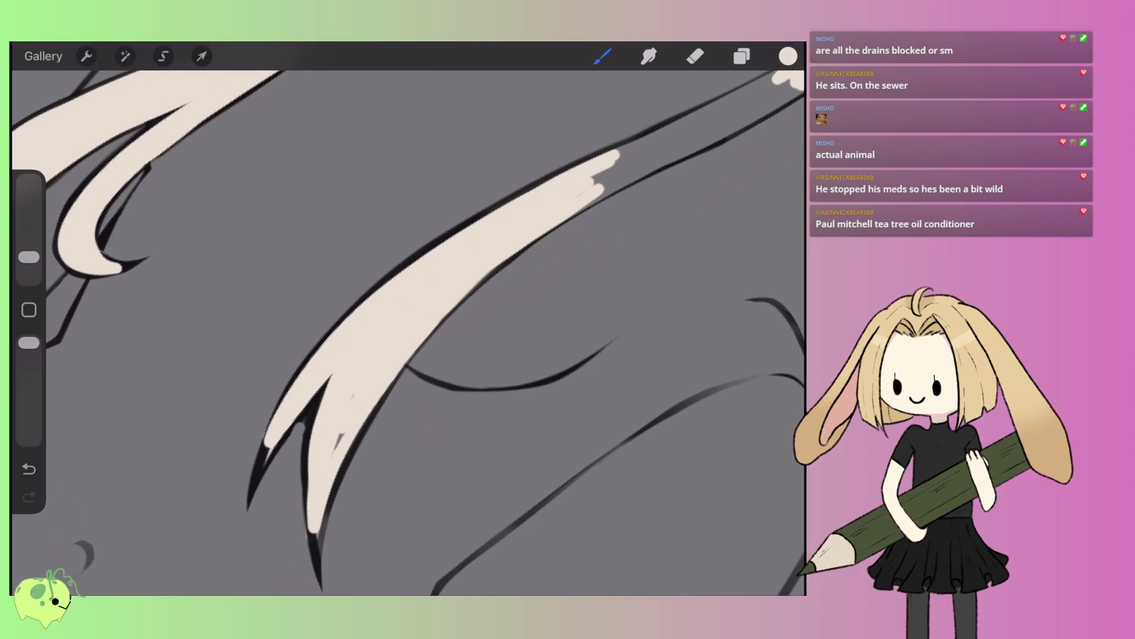
- Paint over the remaining grey streaks so the strand becomes a smooth cream band
{"action": "left_click", "coordinate": [695, 56]}
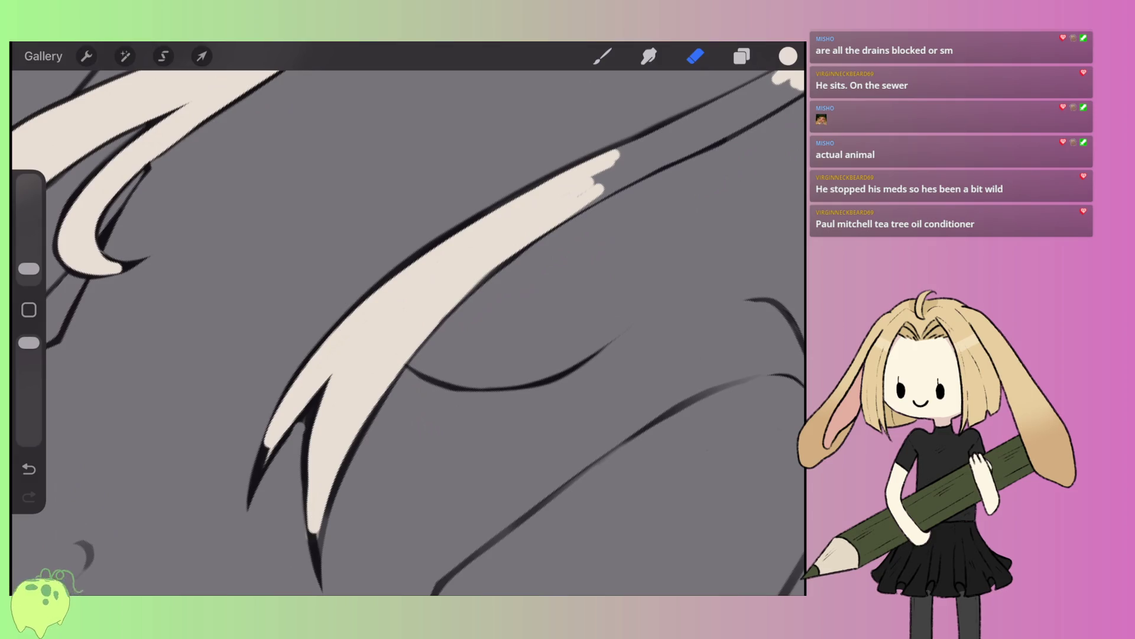
{"action": "scroll", "coordinate": [408, 319], "scroll_direction": "down", "scroll_amount": 3}
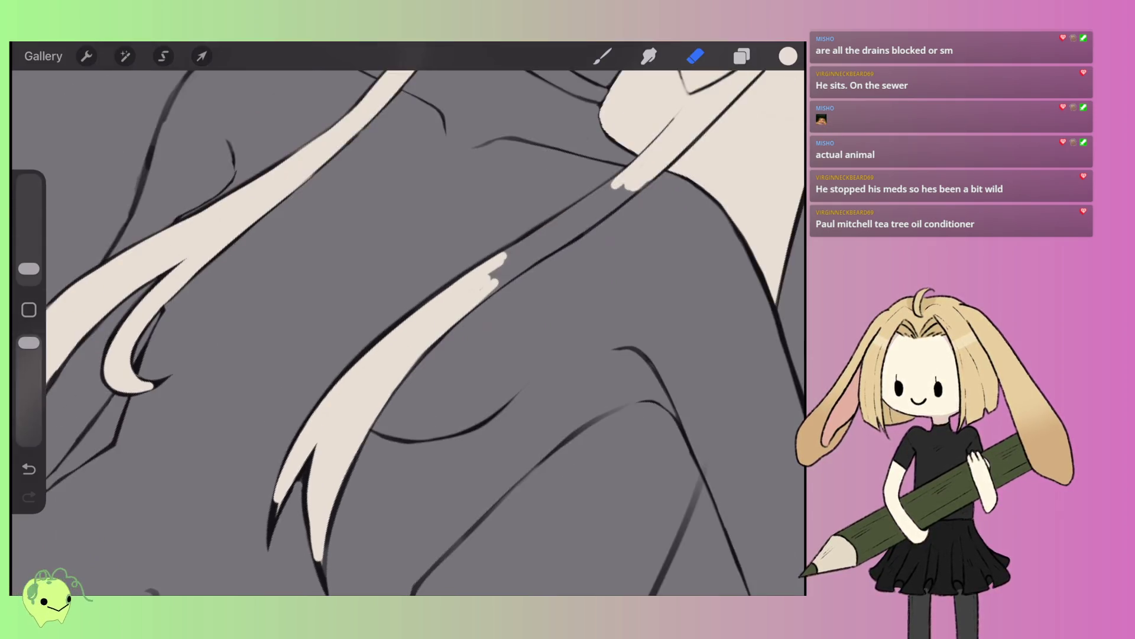
{"action": "left_click", "coordinate": [602, 56]}
{"action": "left_click_drag", "start_coordinate": [387, 373], "coordinate": [470, 325]}
{"action": "left_click_drag", "start_coordinate": [402, 352], "coordinate": [583, 246]}
{"action": "left_click_drag", "start_coordinate": [491, 319], "coordinate": [586, 254]}
{"action": "left_click_drag", "start_coordinate": [532, 307], "coordinate": [592, 263]}
{"action": "mouse_move", "coordinate": [532, 302]}
{"action": "left_mouse_down"}
{"action": "mouse_move", "coordinate": [408, 369]}
{"action": "mouse_move", "coordinate": [366, 420]}
{"action": "mouse_move", "coordinate": [509, 314]}
{"action": "left_mouse_up"}
{"action": "left_click_drag", "start_coordinate": [378, 387], "coordinate": [491, 319]}
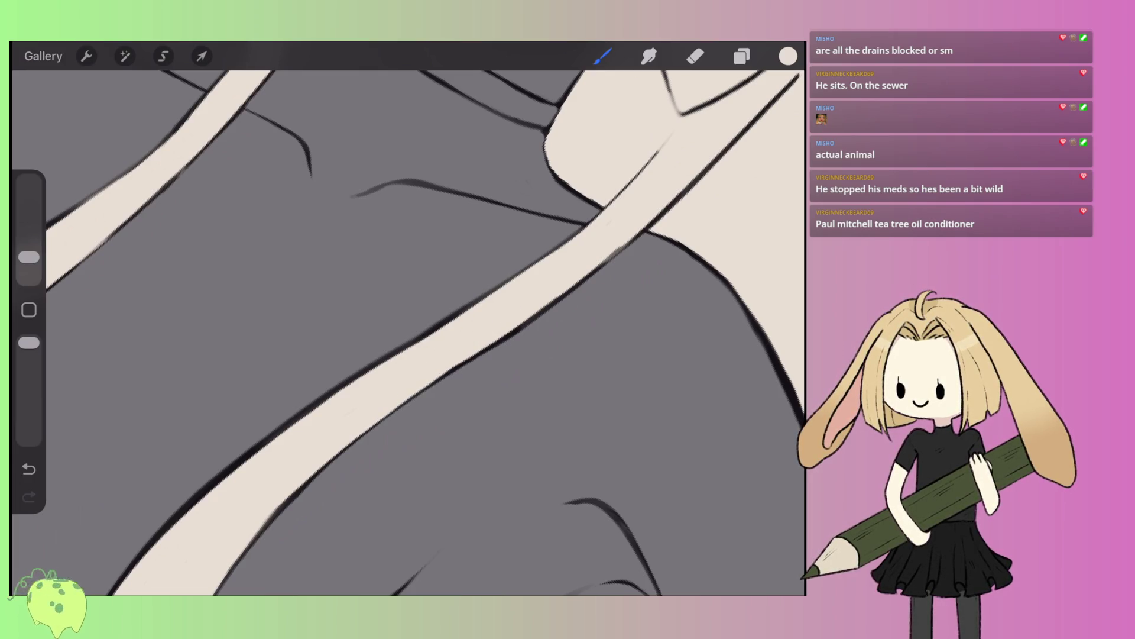
{"action": "scroll", "coordinate": [408, 319], "scroll_direction": "down", "scroll_amount": 10}
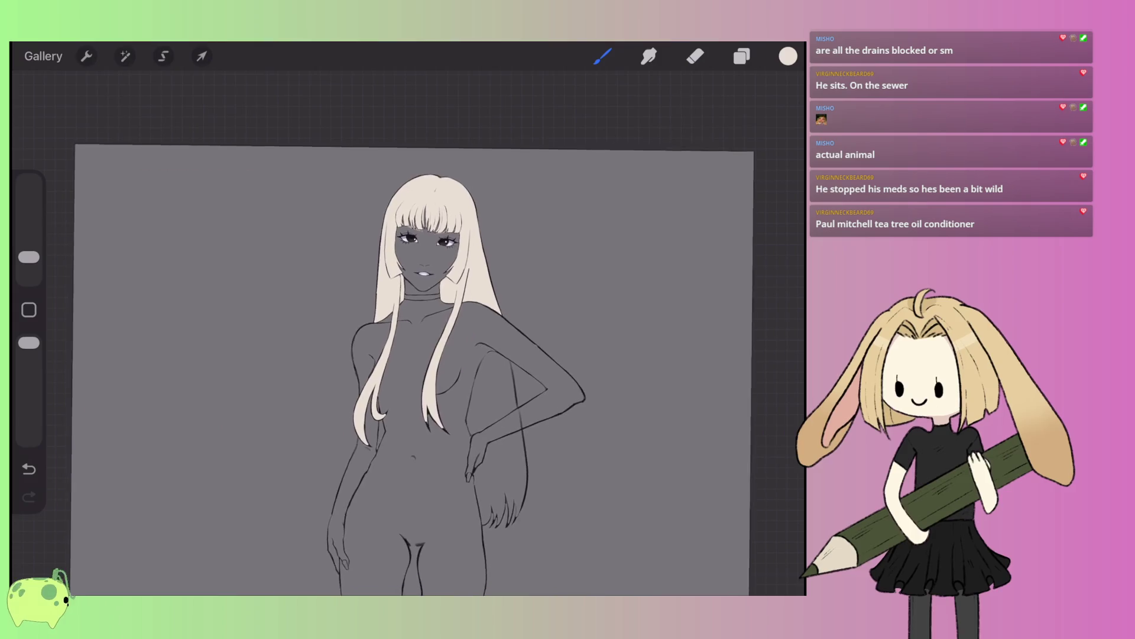
- Make the skin fill Layer 7 and the sketch Layer 10 visible
{"action": "scroll", "coordinate": [408, 319], "scroll_direction": "up", "scroll_amount": 5}
{"action": "left_click", "coordinate": [742, 56]}
{"action": "scroll", "coordinate": [668, 346], "scroll_direction": "down", "scroll_amount": 3}
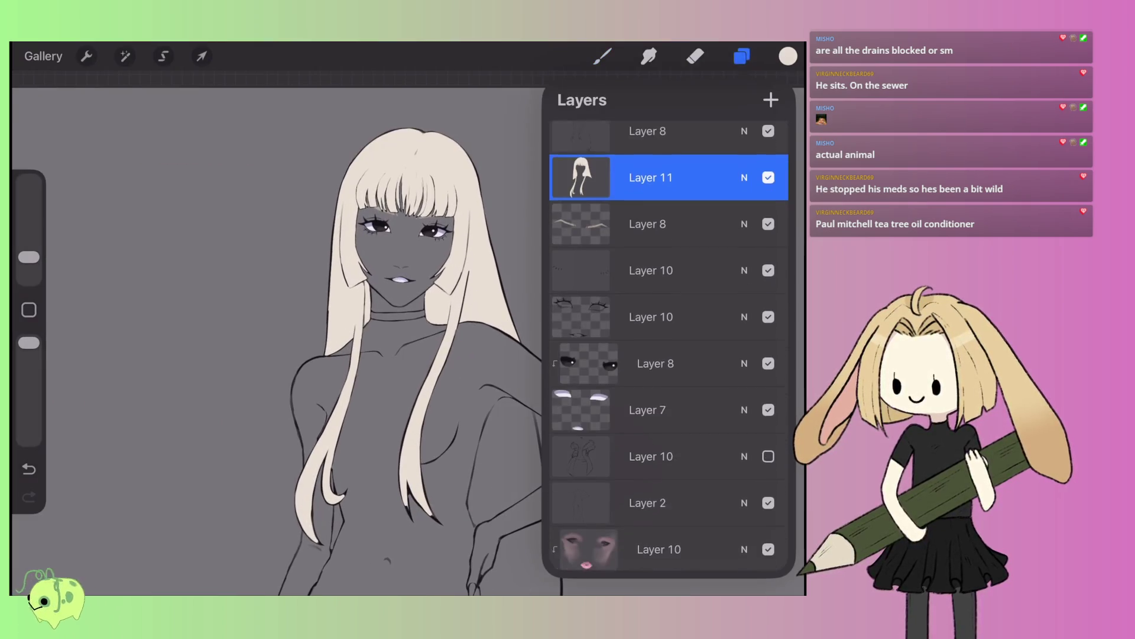
{"action": "left_click", "coordinate": [768, 507]}
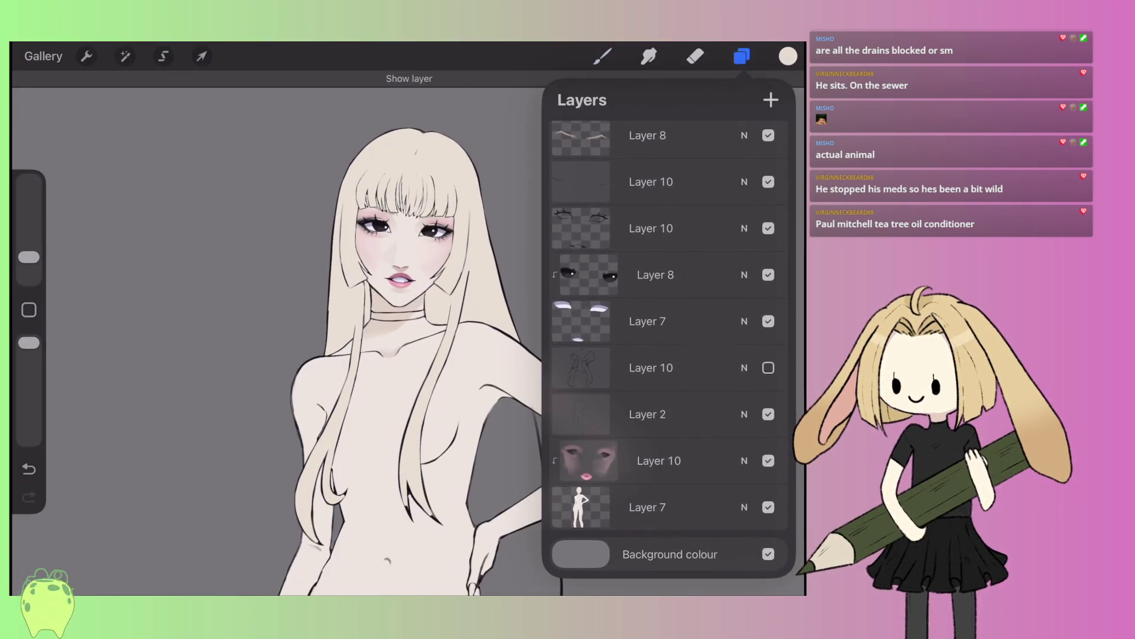
{"action": "scroll", "coordinate": [668, 346], "scroll_direction": "down", "scroll_amount": 2}
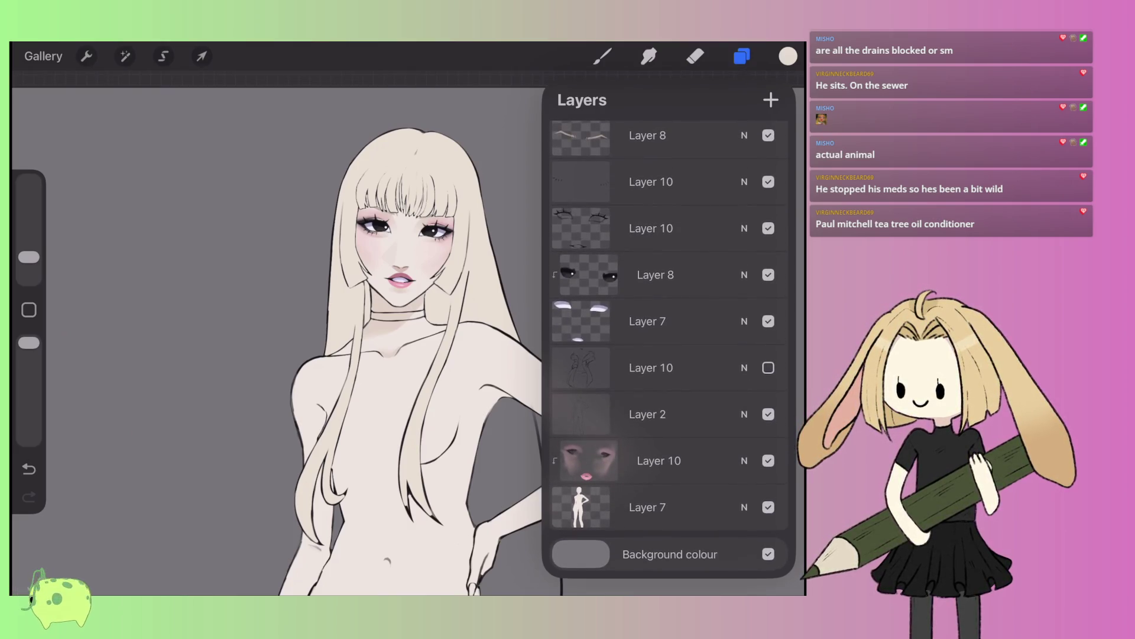
{"action": "left_click", "coordinate": [768, 368]}
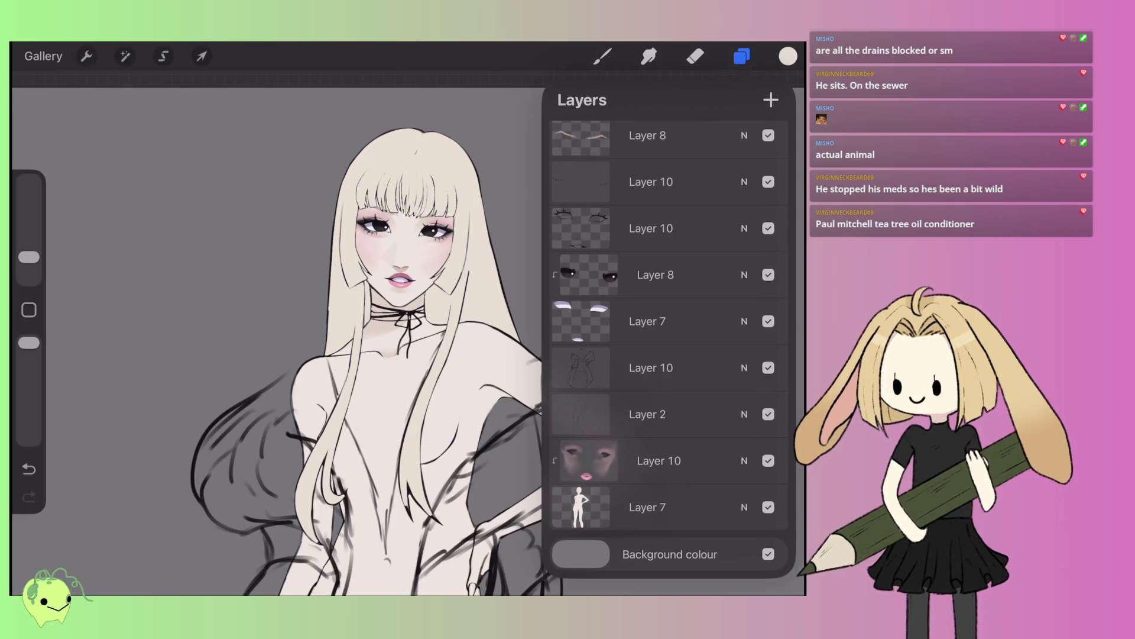
- Add a new layer above Layer 2 and bring the upper body into view
{"action": "left_click", "coordinate": [647, 414]}
{"action": "left_click", "coordinate": [771, 100]}
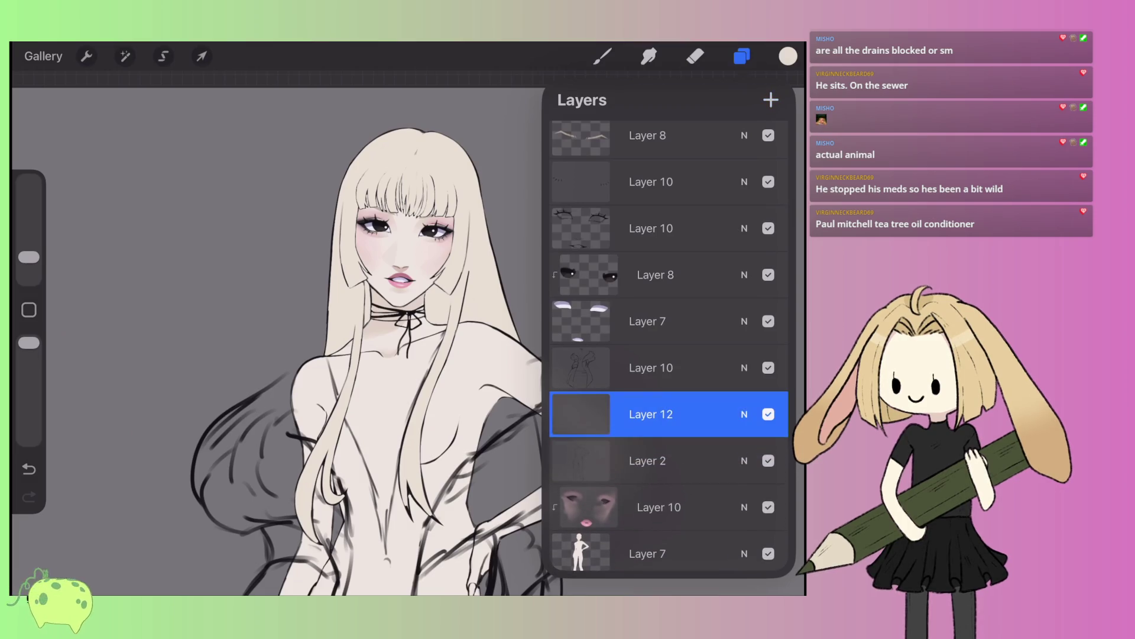
{"action": "left_click", "coordinate": [603, 56]}
{"action": "left_click_drag", "start_coordinate": [402, 296], "coordinate": [458, 237]}
{"action": "scroll", "coordinate": [414, 295], "scroll_direction": "up", "scroll_amount": 2}
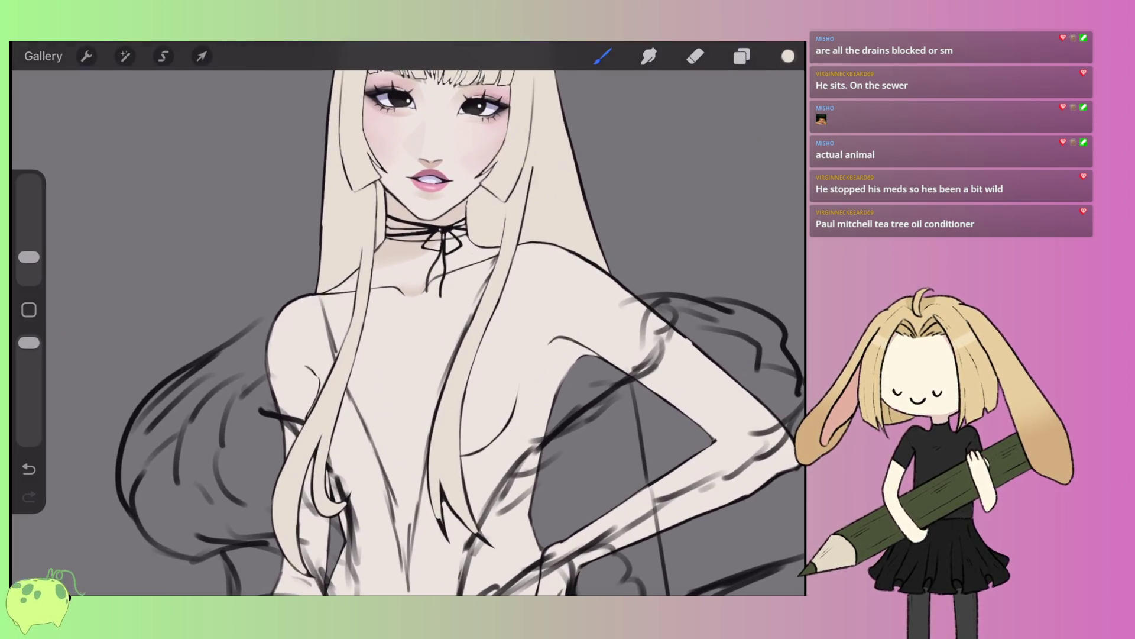
- Choose a dark colour for sketching
{"action": "left_click", "coordinate": [788, 56]}
{"action": "left_click_drag", "start_coordinate": [590, 255], "coordinate": [558, 282]}
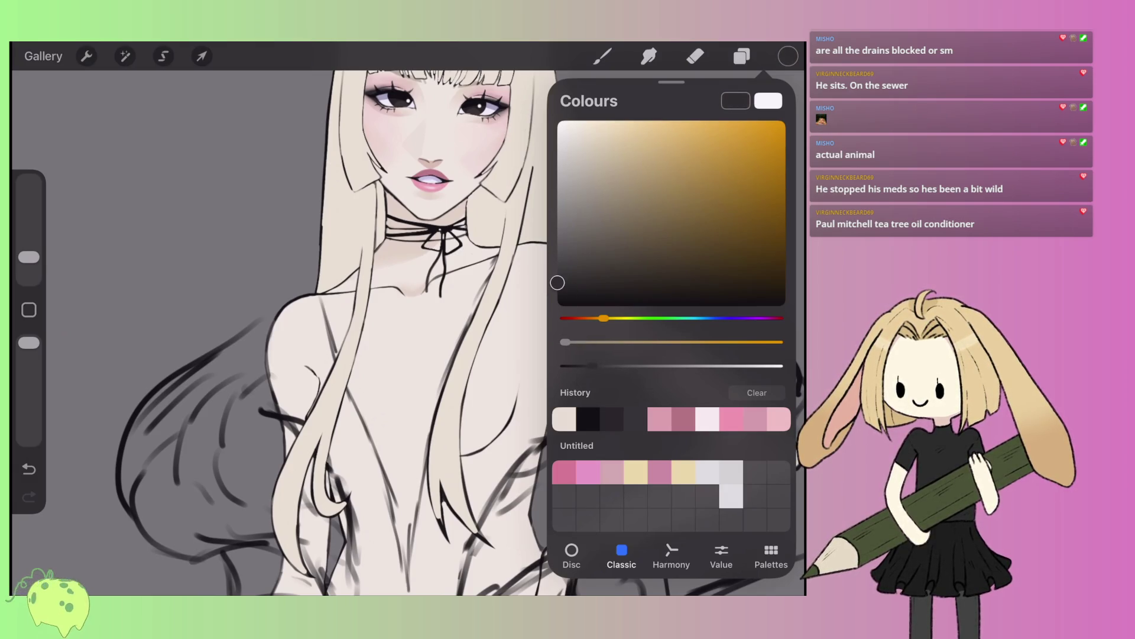
{"action": "left_click", "coordinate": [788, 56]}
{"action": "scroll", "coordinate": [414, 325], "scroll_direction": "down", "scroll_amount": 3}
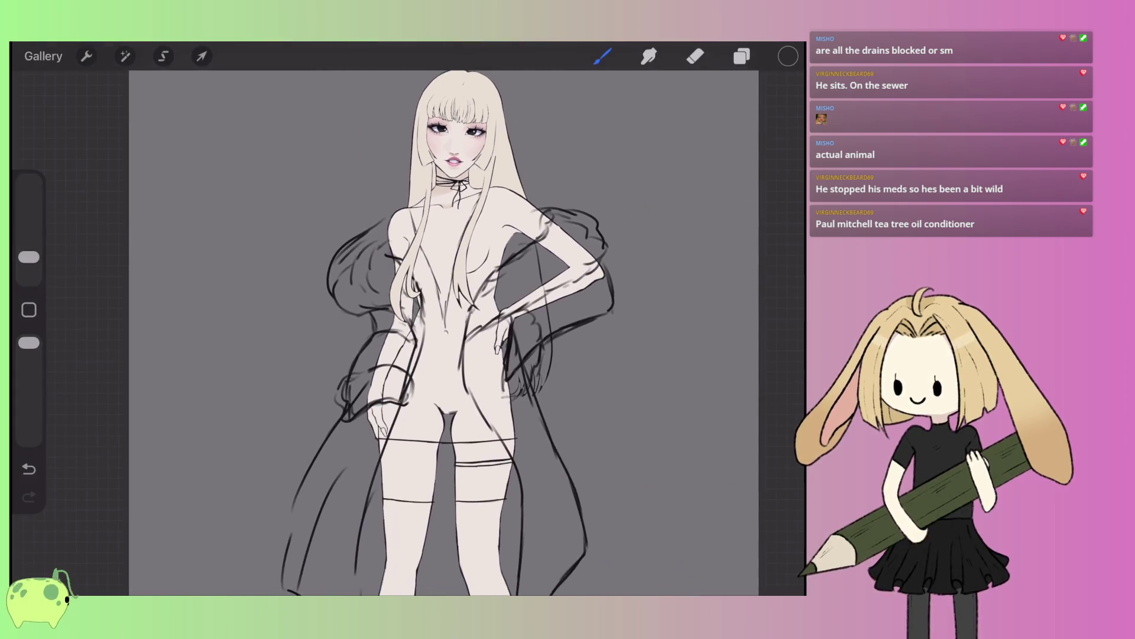
- Select sketch Layer 10 and delete the empty Layer 12
{"action": "scroll", "coordinate": [438, 355], "scroll_direction": "down", "scroll_amount": 2}
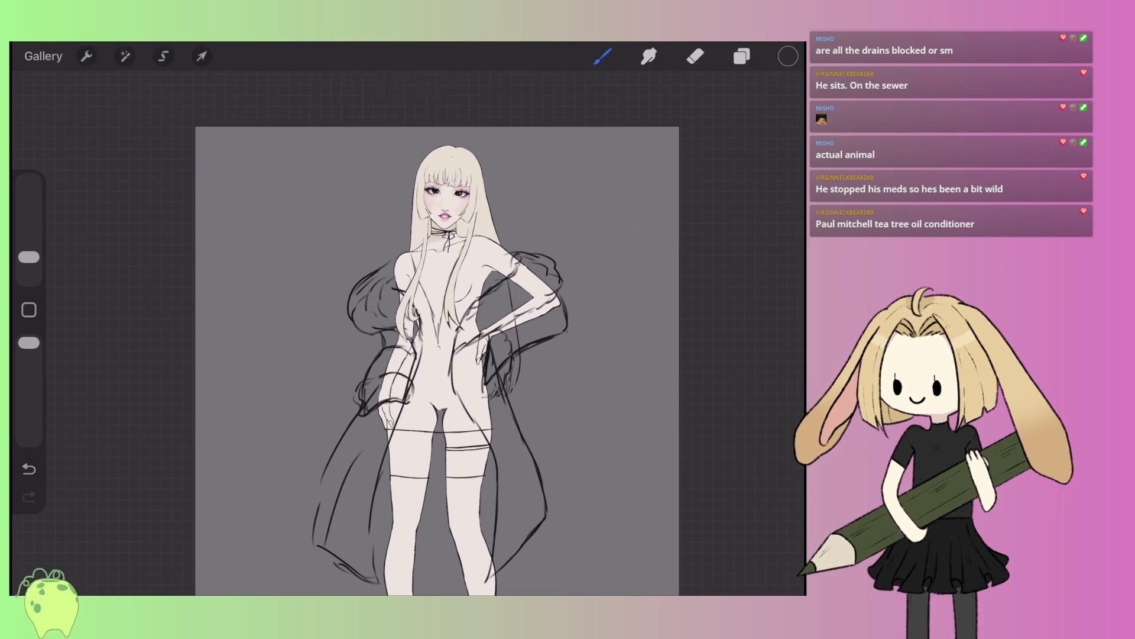
{"action": "scroll", "coordinate": [437, 355], "scroll_direction": "up", "scroll_amount": 2}
{"action": "left_click", "coordinate": [741, 56]}
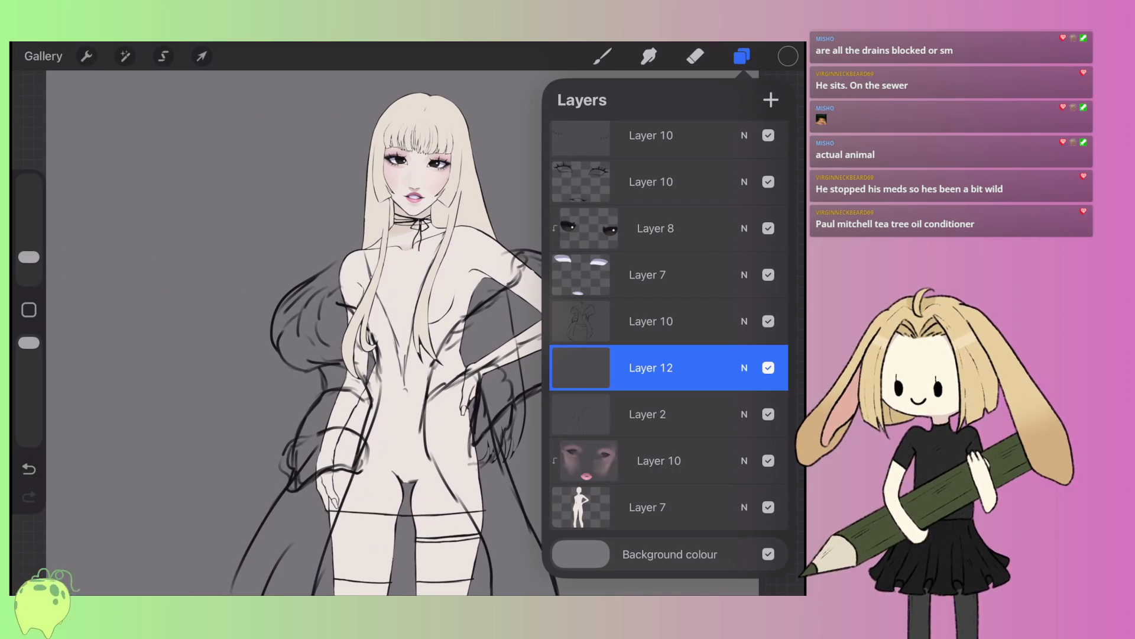
{"action": "scroll", "coordinate": [668, 331], "scroll_direction": "up", "scroll_amount": 1}
{"action": "left_click", "coordinate": [651, 363]}
{"action": "left_click_drag", "start_coordinate": [680, 410], "coordinate": [592, 410]}
{"action": "left_click", "coordinate": [763, 410]}
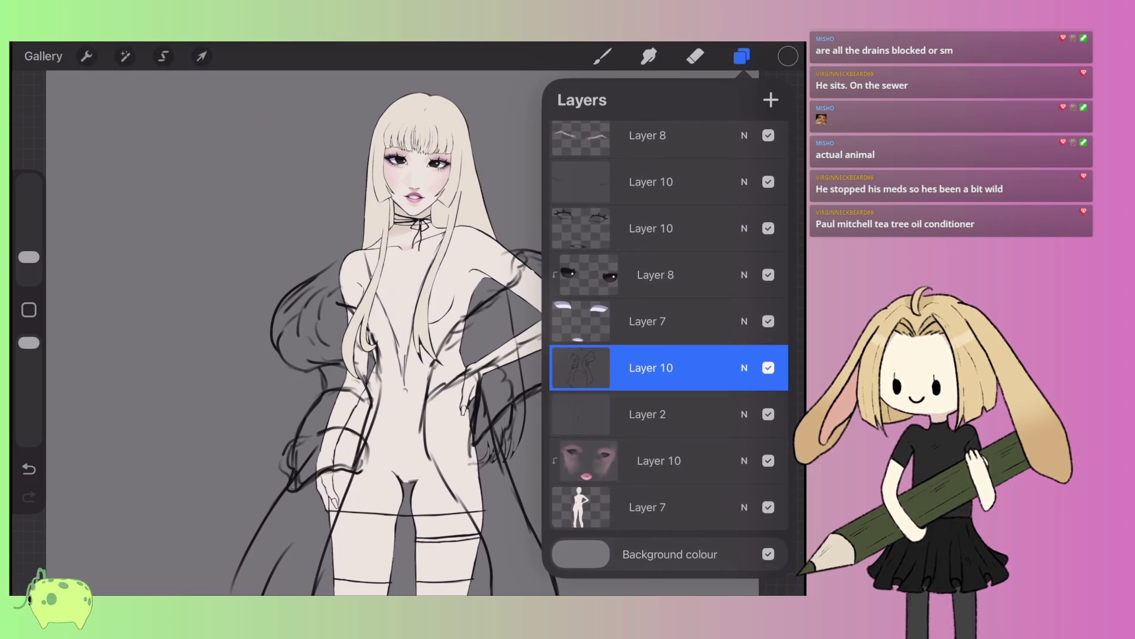
{"action": "left_click", "coordinate": [741, 56]}
- Set the colour to black and the brush to Medium Hard Brush
{"action": "left_click", "coordinate": [788, 56]}
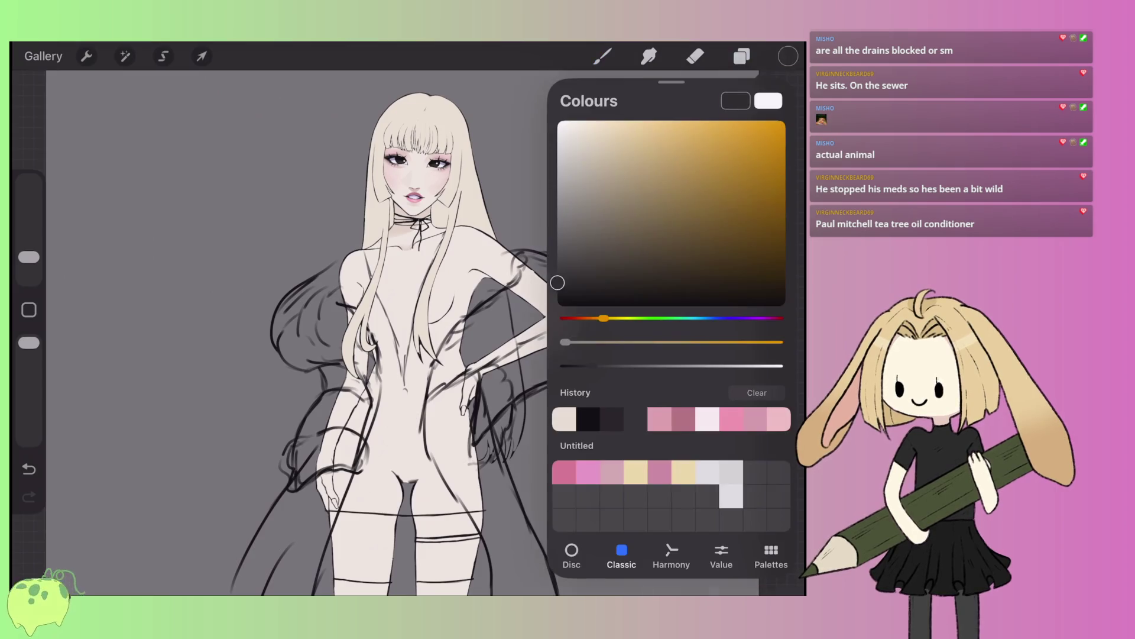
{"action": "left_click", "coordinate": [558, 308]}
{"action": "left_click", "coordinate": [602, 56]}
{"action": "left_click", "coordinate": [657, 263]}
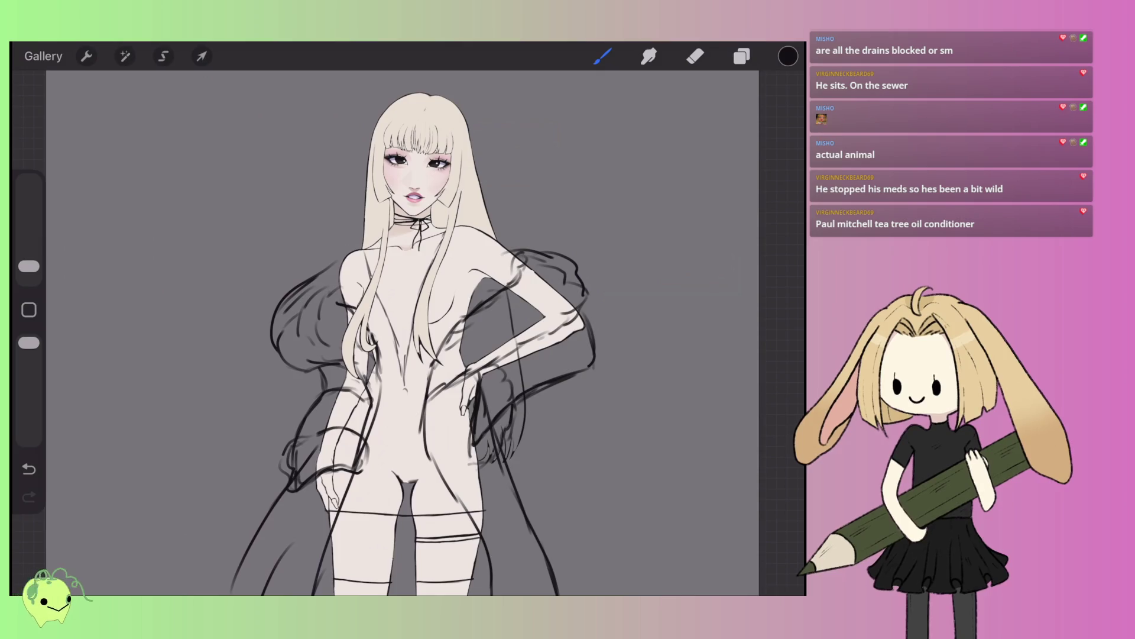
{"action": "scroll", "coordinate": [523, 306], "scroll_direction": "up", "scroll_amount": 5}
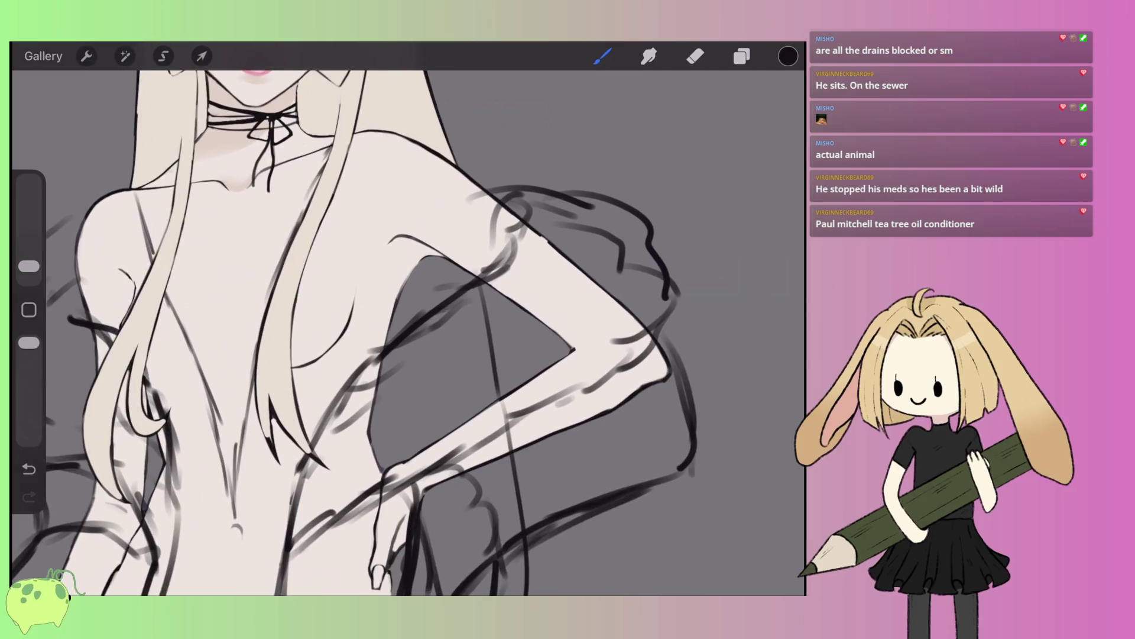
- Draw a dark line over the shoulder, then erase the doubled outline and stray mark with a larger eraser
{"action": "scroll", "coordinate": [515, 278], "scroll_direction": "up", "scroll_amount": 5}
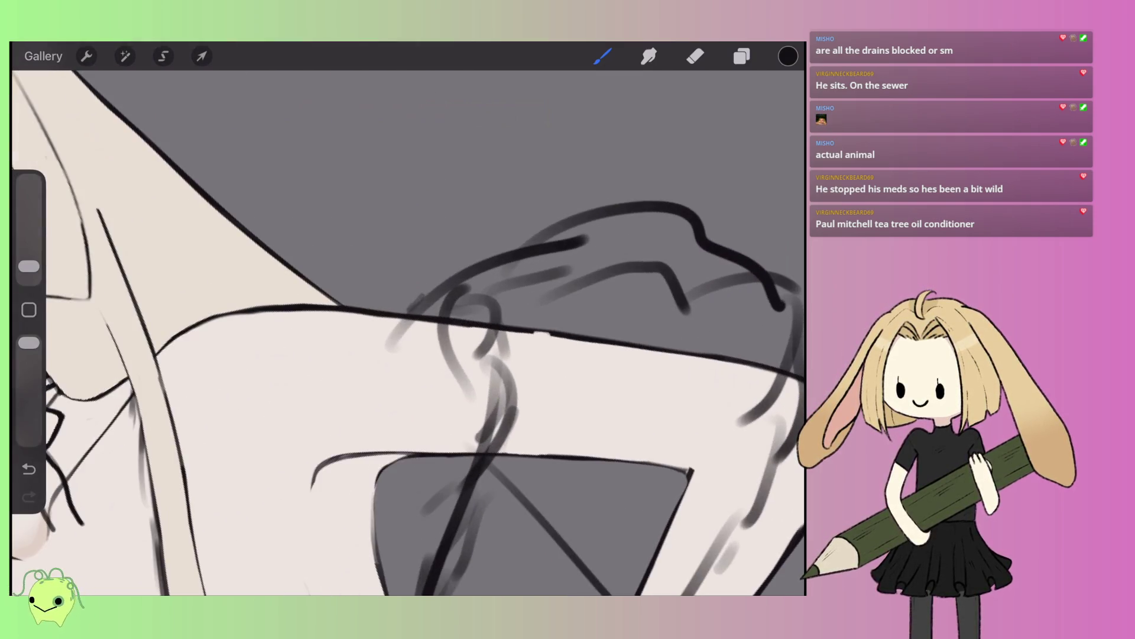
{"action": "left_click_drag", "start_coordinate": [408, 311], "coordinate": [553, 235]}
{"action": "key", "text": "e"}
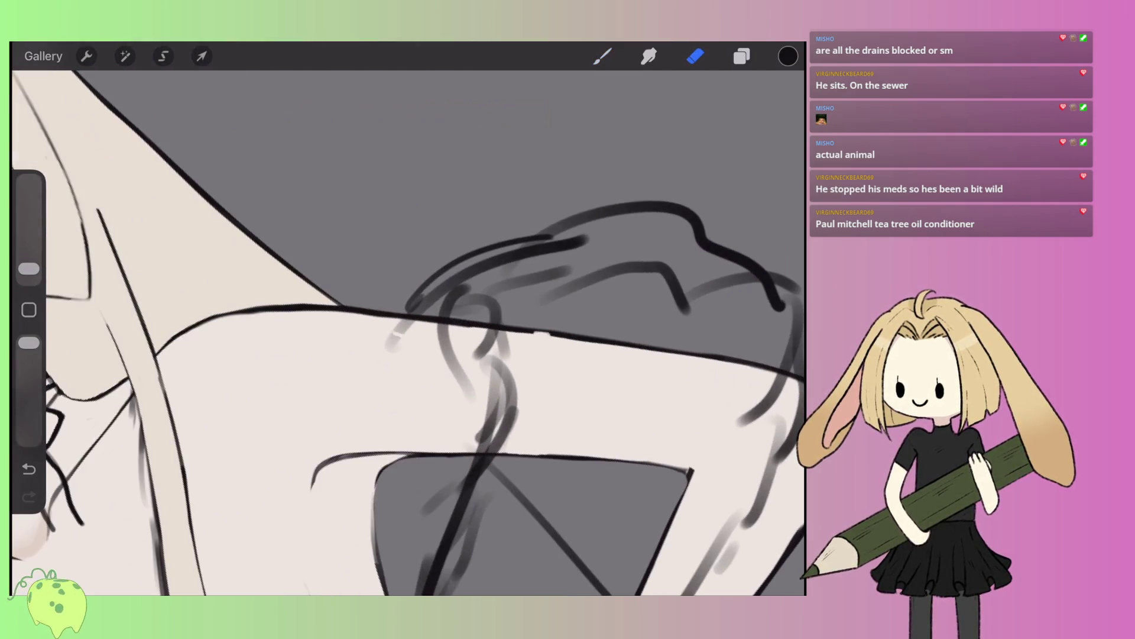
{"action": "left_click_drag", "start_coordinate": [29, 268], "coordinate": [28, 253]}
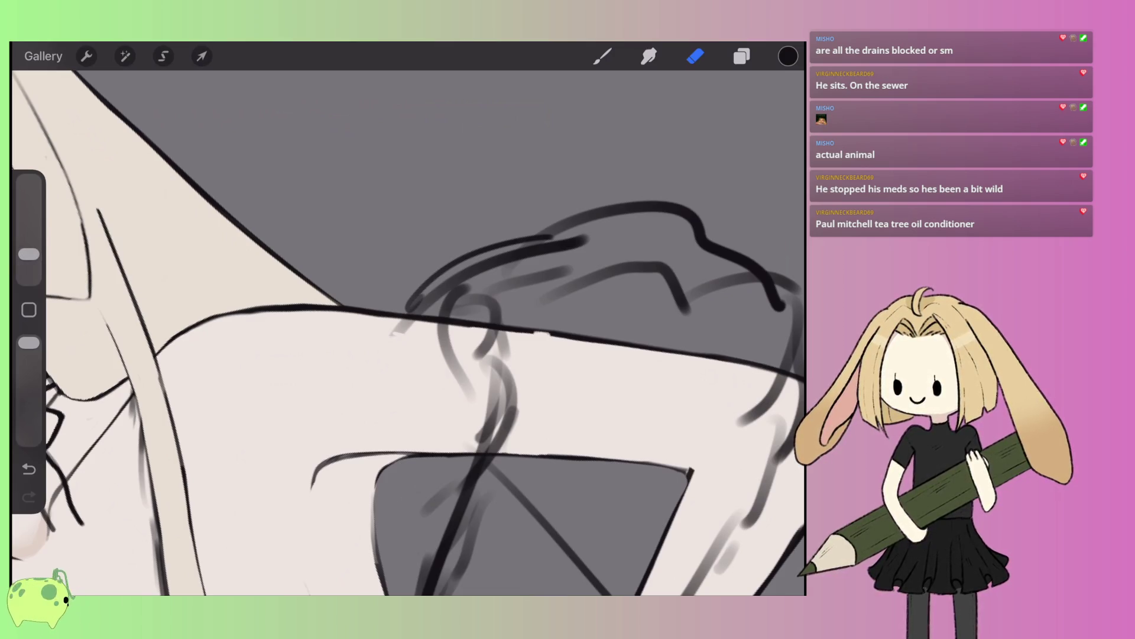
{"action": "left_click_drag", "start_coordinate": [414, 307], "coordinate": [529, 242]}
{"action": "key", "text": "ctrl+z"}
{"action": "mouse_move", "coordinate": [423, 290]}
{"action": "left_mouse_down"}
{"action": "mouse_move", "coordinate": [491, 255]}
{"action": "mouse_move", "coordinate": [644, 210]}
{"action": "mouse_move", "coordinate": [707, 249]}
{"action": "left_mouse_up"}
{"action": "mouse_move", "coordinate": [553, 249]}
{"action": "left_mouse_down"}
{"action": "mouse_move", "coordinate": [586, 238]}
{"action": "mouse_move", "coordinate": [425, 310]}
{"action": "mouse_move", "coordinate": [467, 284]}
{"action": "mouse_move", "coordinate": [529, 275]}
{"action": "mouse_move", "coordinate": [441, 337]}
{"action": "mouse_move", "coordinate": [467, 396]}
{"action": "left_mouse_up"}
- Redraw a single wavy dress line running down from the shoulder
{"action": "left_click", "coordinate": [603, 56]}
{"action": "left_click_drag", "start_coordinate": [470, 308], "coordinate": [482, 362]}
{"action": "key", "text": "ctrl+z"}
{"action": "mouse_move", "coordinate": [473, 305]}
{"action": "left_mouse_down"}
{"action": "mouse_move", "coordinate": [467, 361]}
{"action": "mouse_move", "coordinate": [485, 414]}
{"action": "mouse_move", "coordinate": [467, 503]}
{"action": "left_mouse_up"}
{"action": "left_click", "coordinate": [695, 56]}
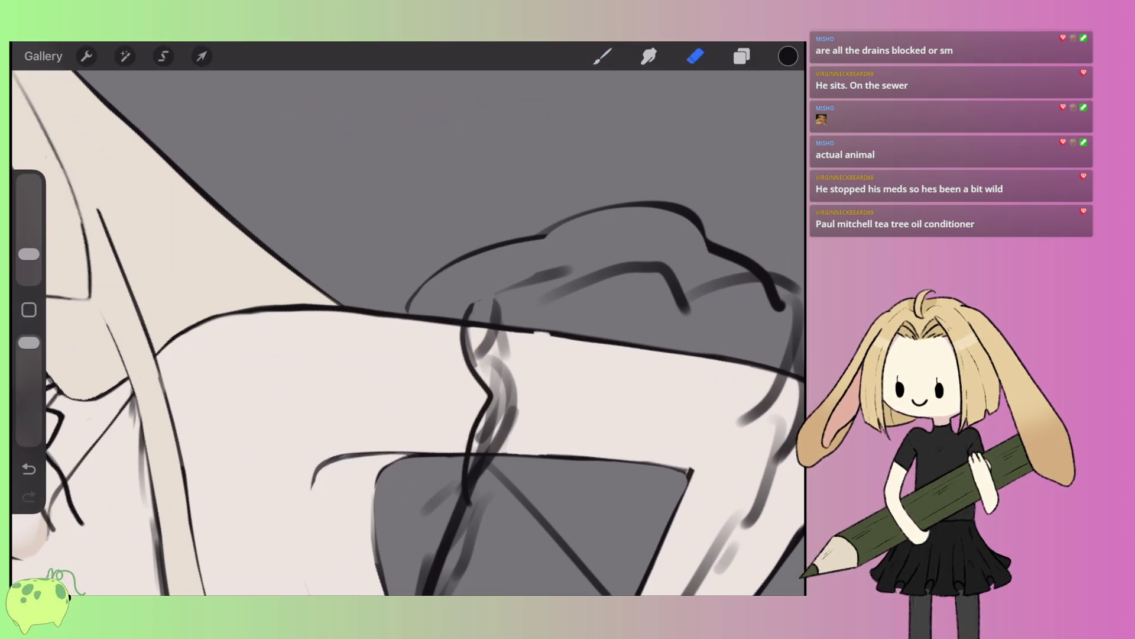